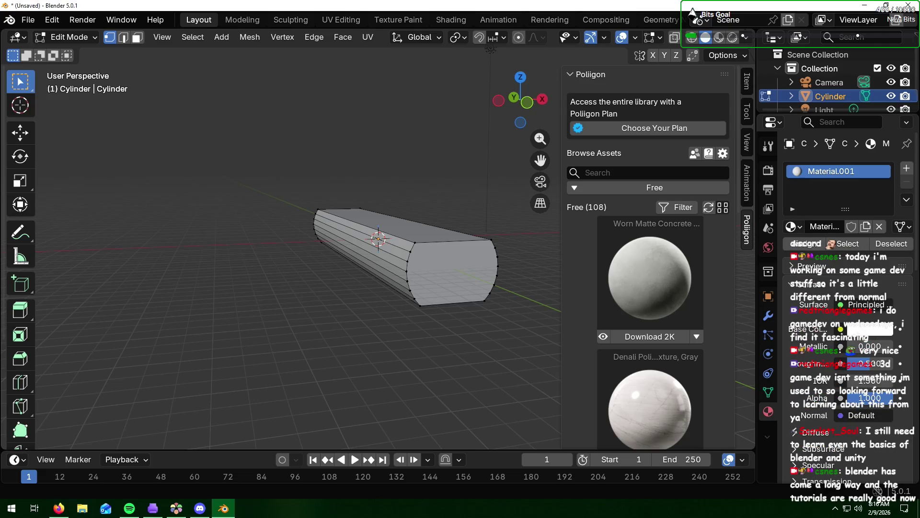
{"action": "scroll", "coordinate": [663, 318], "scroll_direction": "down", "scroll_amount": 4}
{"action": "scroll", "coordinate": [663, 318], "scroll_direction": "down", "scroll_amount": 6}
{"action": "scroll", "coordinate": [662, 319], "scroll_direction": "down", "scroll_amount": 5}
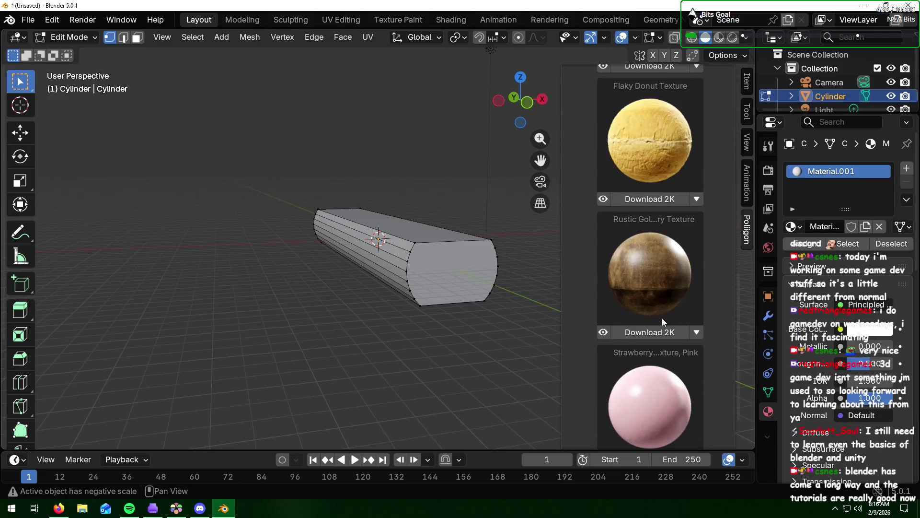
{"action": "scroll", "coordinate": [662, 318], "scroll_direction": "down", "scroll_amount": 2}
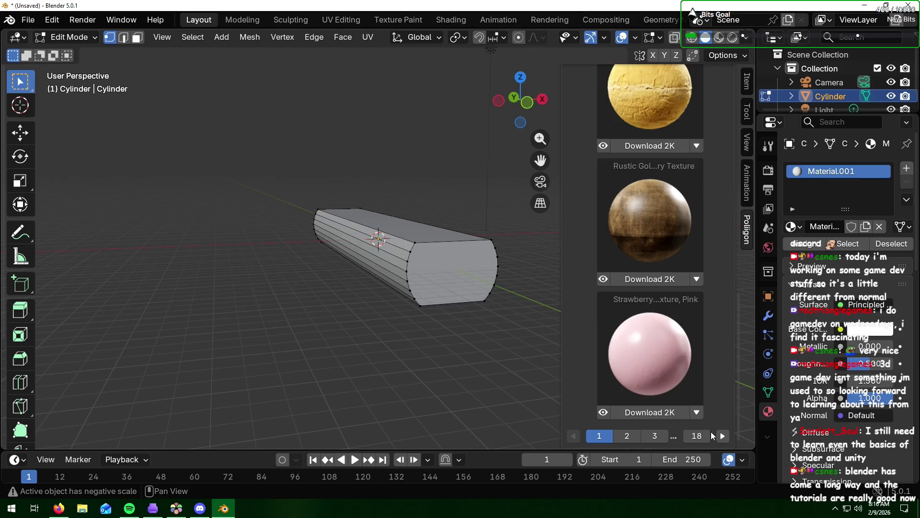
- Page through free Poliigon materials up to page 5 and expand Material.001's preview
{"action": "left_click", "coordinate": [722, 435]}
{"action": "scroll", "coordinate": [691, 297], "scroll_direction": "up", "scroll_amount": 4}
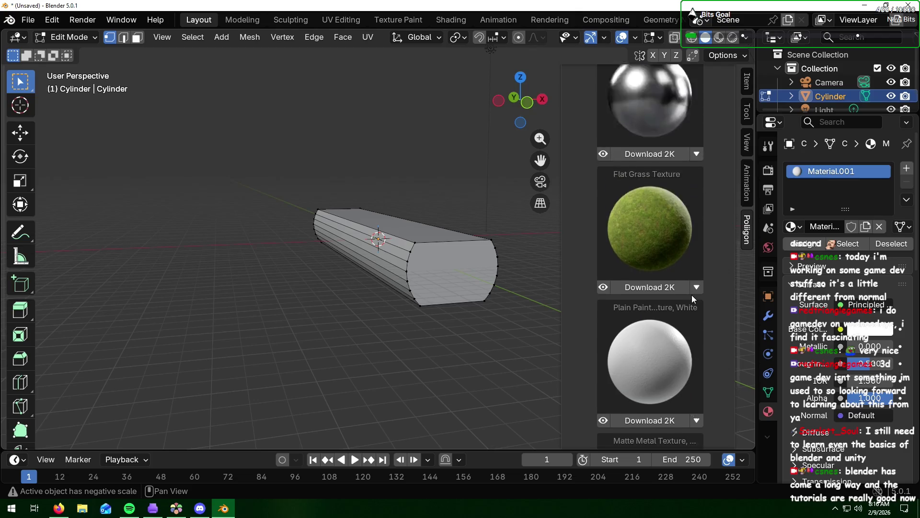
{"action": "scroll", "coordinate": [692, 295], "scroll_direction": "up", "scroll_amount": 4}
{"action": "scroll", "coordinate": [693, 294], "scroll_direction": "up", "scroll_amount": 4}
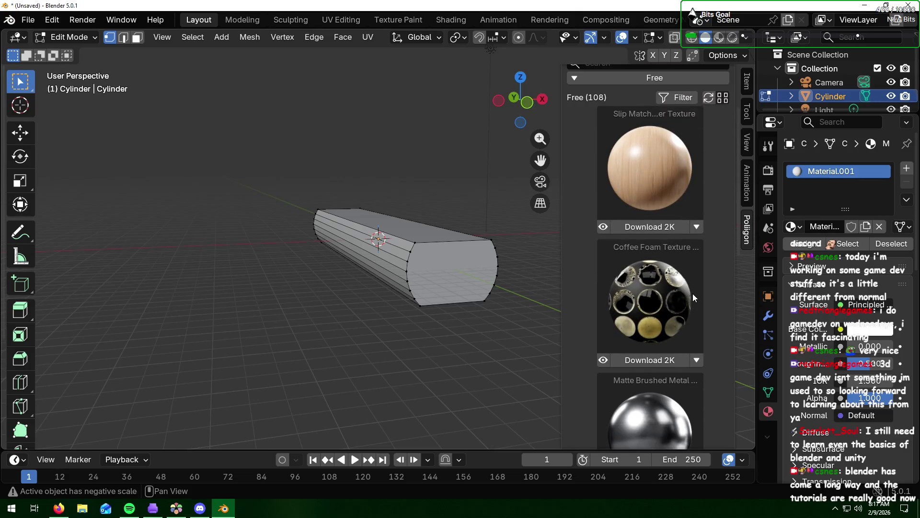
{"action": "scroll", "coordinate": [693, 293], "scroll_direction": "down", "scroll_amount": 5}
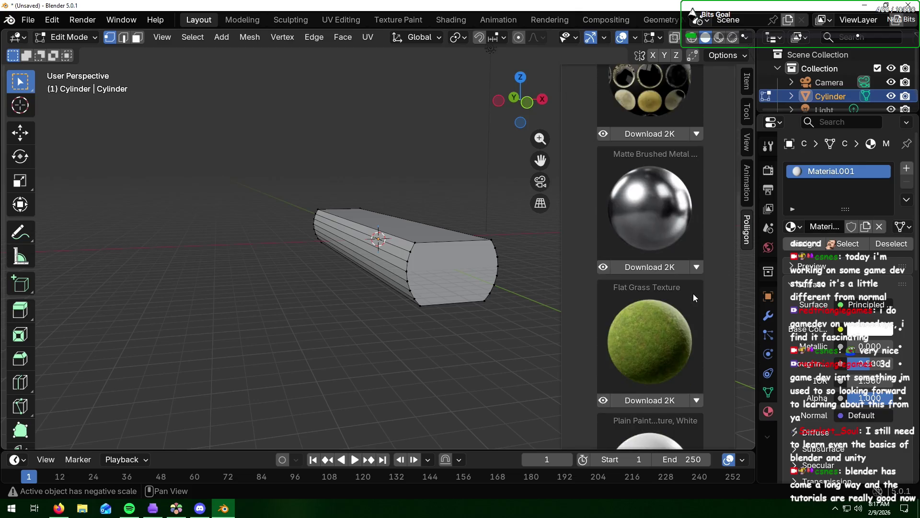
{"action": "scroll", "coordinate": [693, 294], "scroll_direction": "down", "scroll_amount": 5}
{"action": "left_click", "coordinate": [723, 434]}
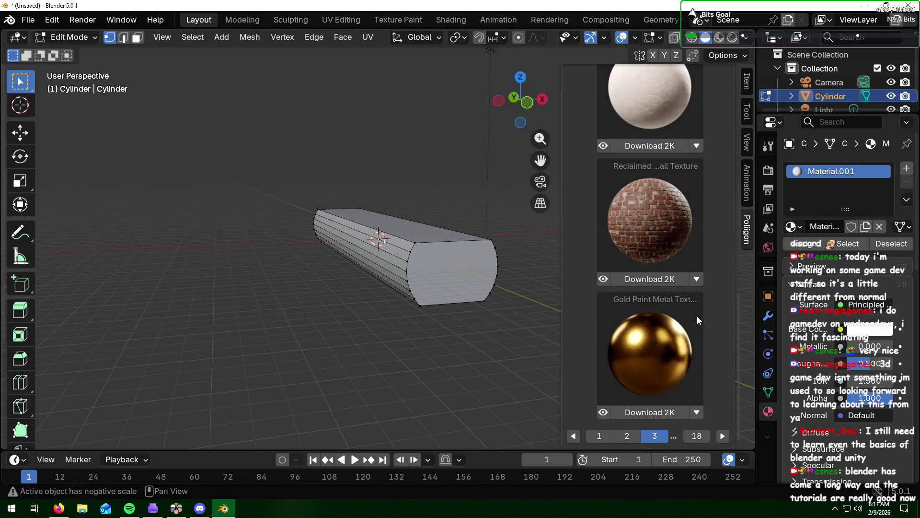
{"action": "scroll", "coordinate": [697, 320], "scroll_direction": "up", "scroll_amount": 2}
{"action": "scroll", "coordinate": [696, 320], "scroll_direction": "up", "scroll_amount": 2}
{"action": "scroll", "coordinate": [697, 321], "scroll_direction": "up", "scroll_amount": 2}
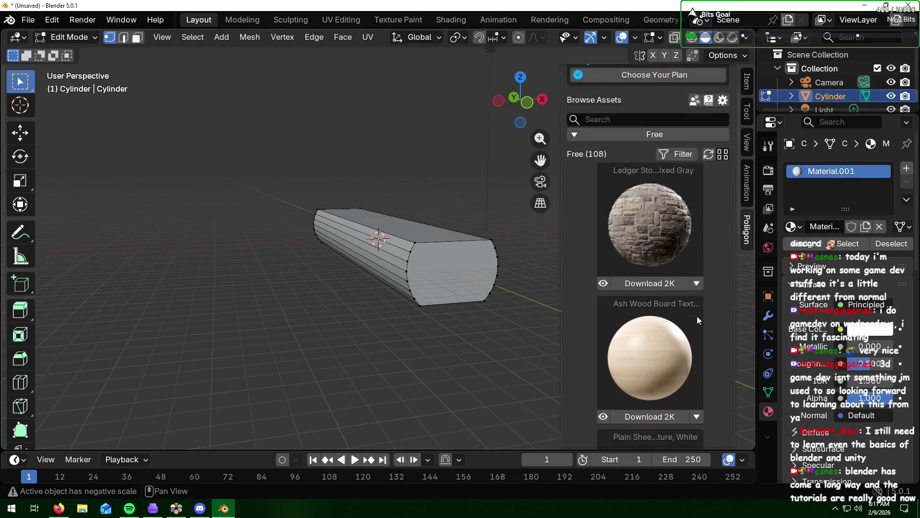
{"action": "scroll", "coordinate": [697, 321], "scroll_direction": "up", "scroll_amount": 1}
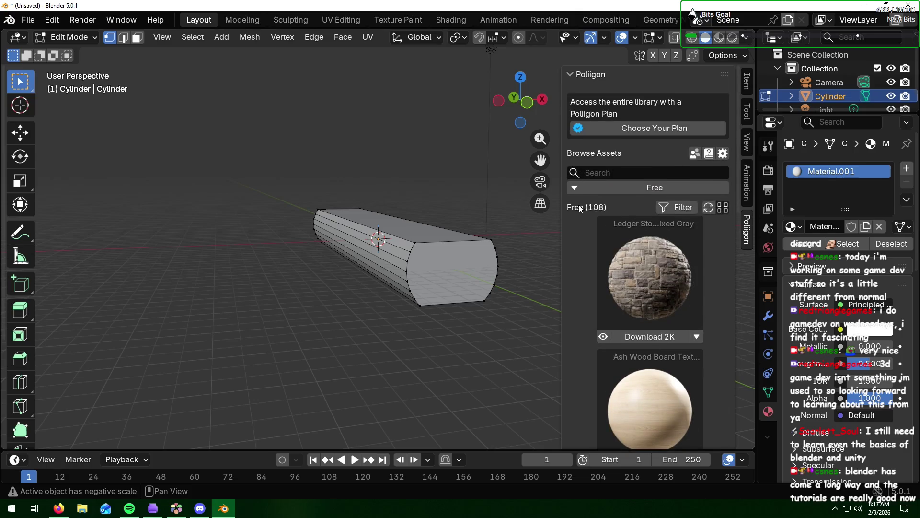
{"action": "scroll", "coordinate": [684, 280], "scroll_direction": "down", "scroll_amount": 5}
{"action": "scroll", "coordinate": [685, 280], "scroll_direction": "down", "scroll_amount": 3}
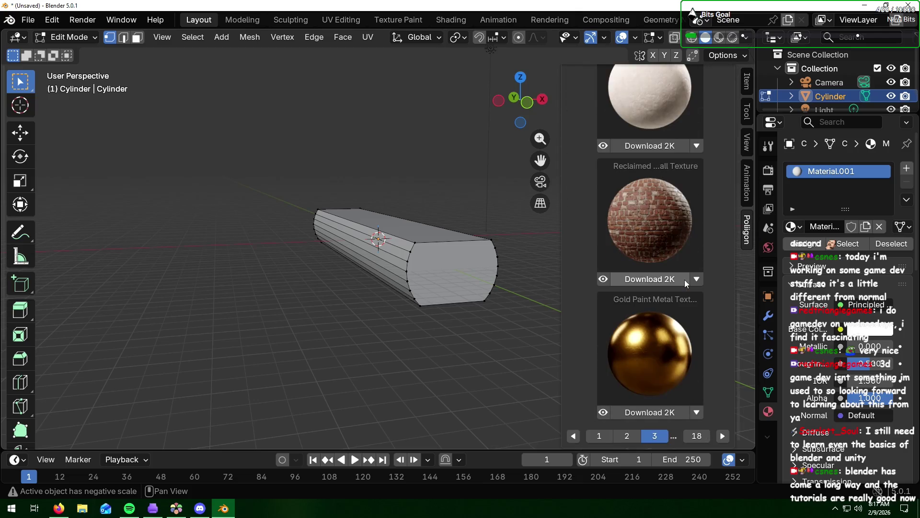
{"action": "left_click", "coordinate": [724, 436]}
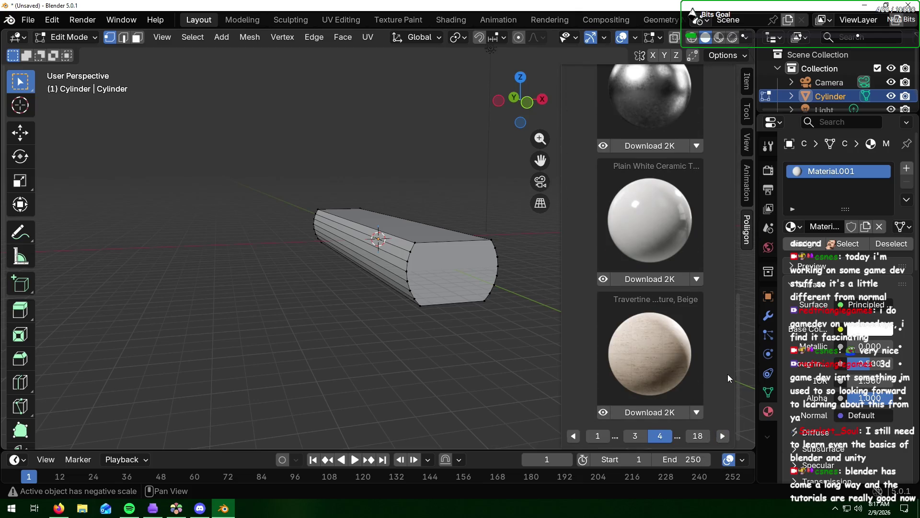
{"action": "scroll", "coordinate": [729, 372], "scroll_direction": "down", "scroll_amount": 5}
{"action": "scroll", "coordinate": [729, 373], "scroll_direction": "down", "scroll_amount": 3}
{"action": "left_click", "coordinate": [723, 437]}
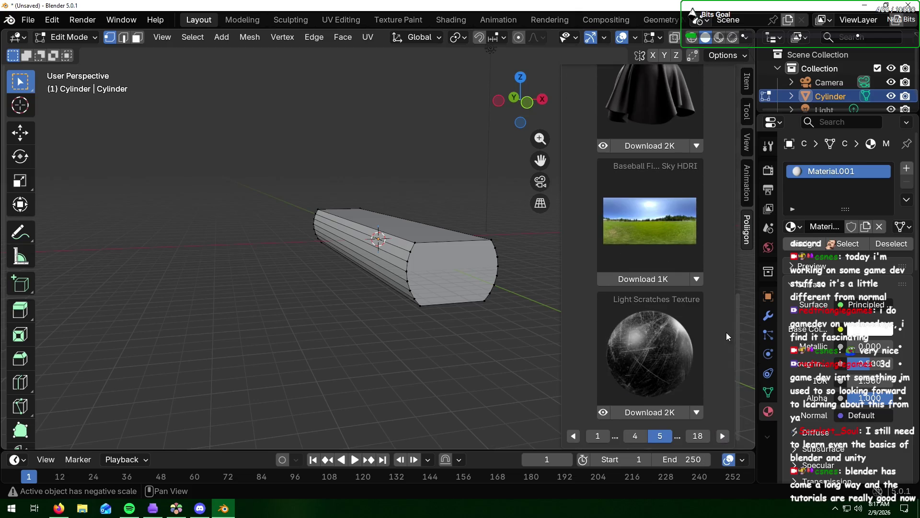
{"action": "scroll", "coordinate": [726, 336], "scroll_direction": "up", "scroll_amount": 4}
{"action": "scroll", "coordinate": [727, 335], "scroll_direction": "up", "scroll_amount": 4}
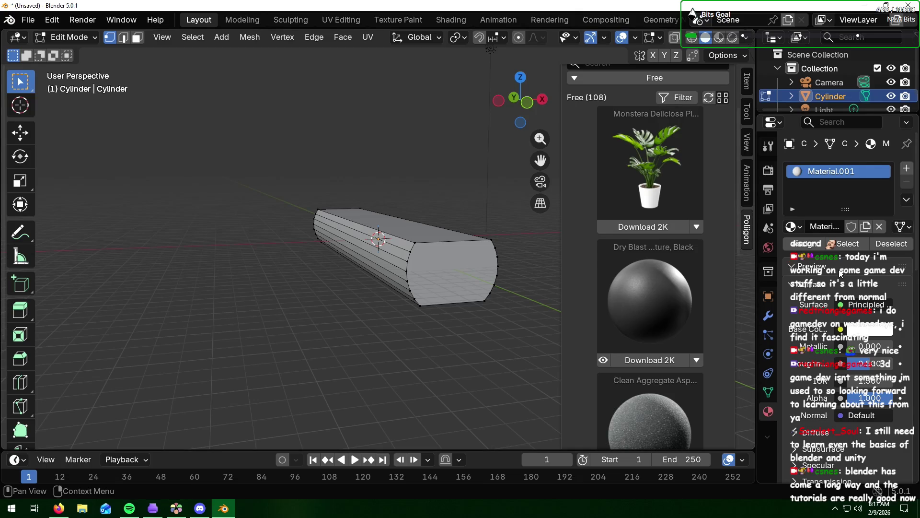
{"action": "left_click", "coordinate": [840, 272]}
{"action": "scroll", "coordinate": [840, 273], "scroll_direction": "down", "scroll_amount": 3}
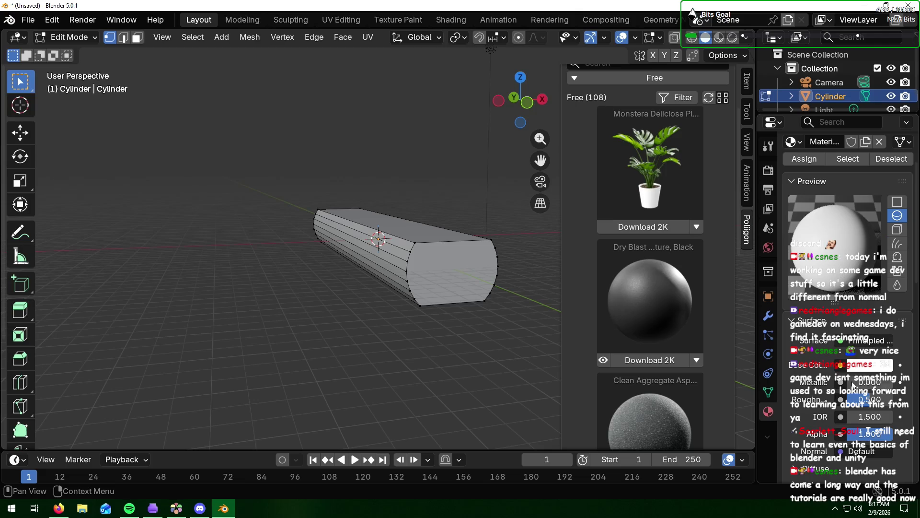
- Drive Material.001's base colour with an Image Texture, cancelling the image file chooser
{"action": "left_click", "coordinate": [842, 365]}
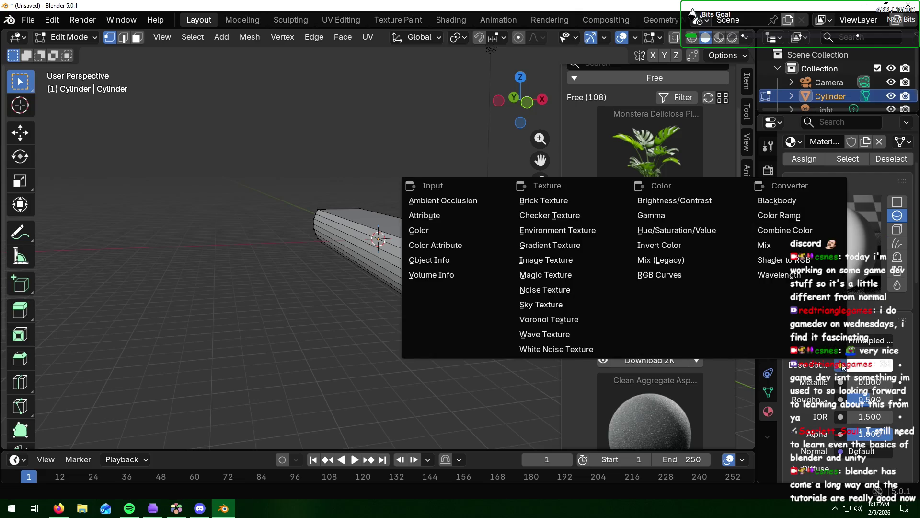
{"action": "left_click", "coordinate": [571, 258]}
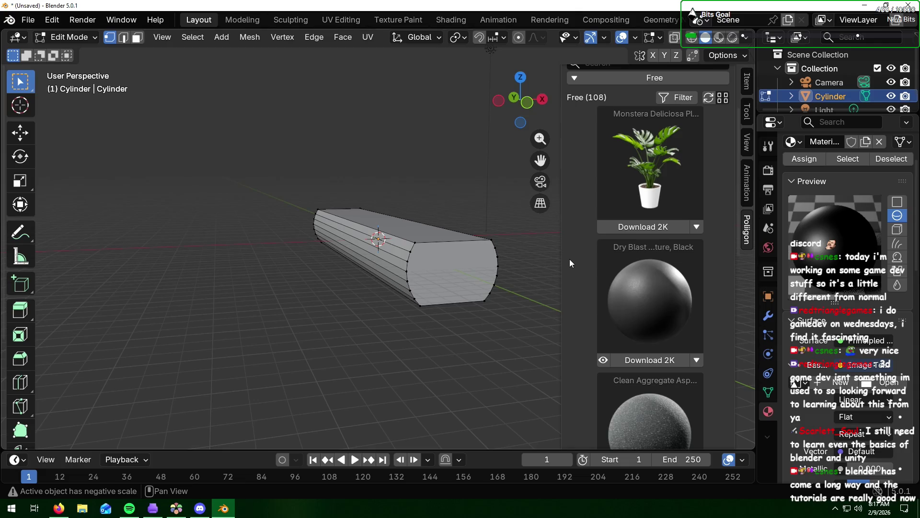
{"action": "left_click", "coordinate": [890, 383]}
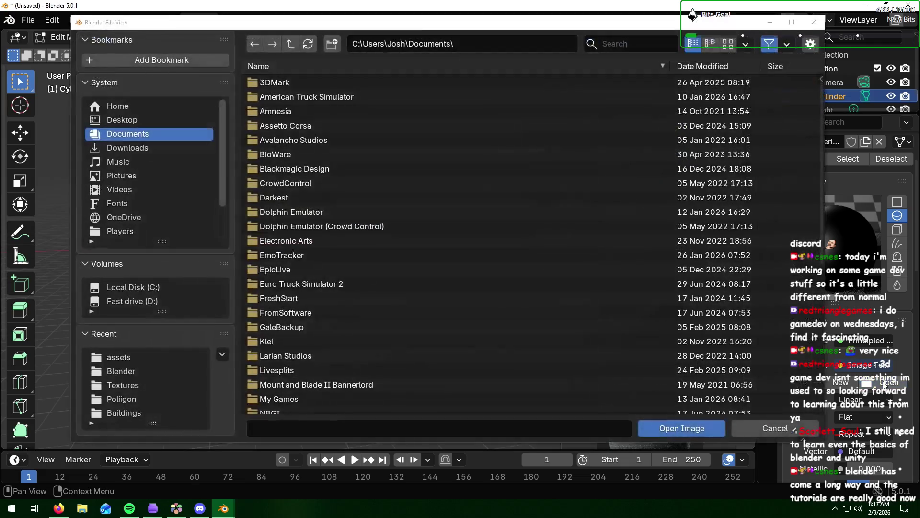
{"action": "key", "text": "Escape"}
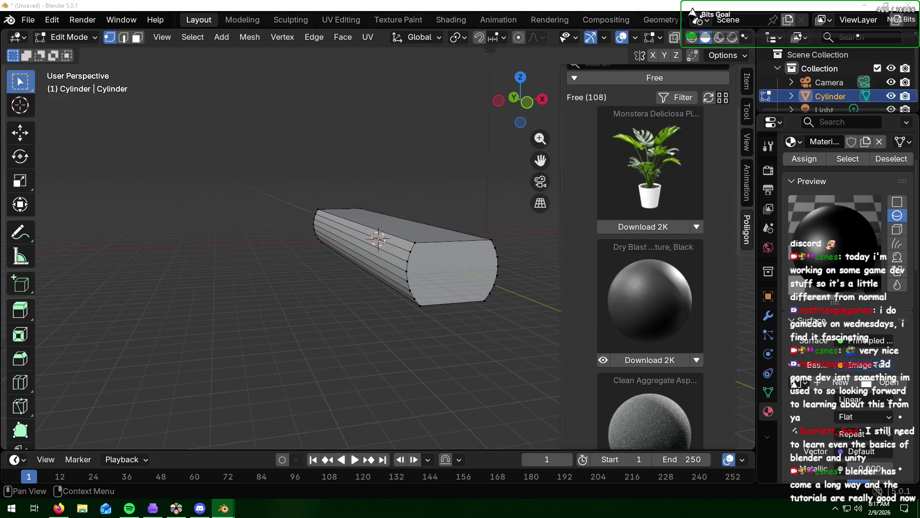
{"action": "key", "text": "alt+Tab"}
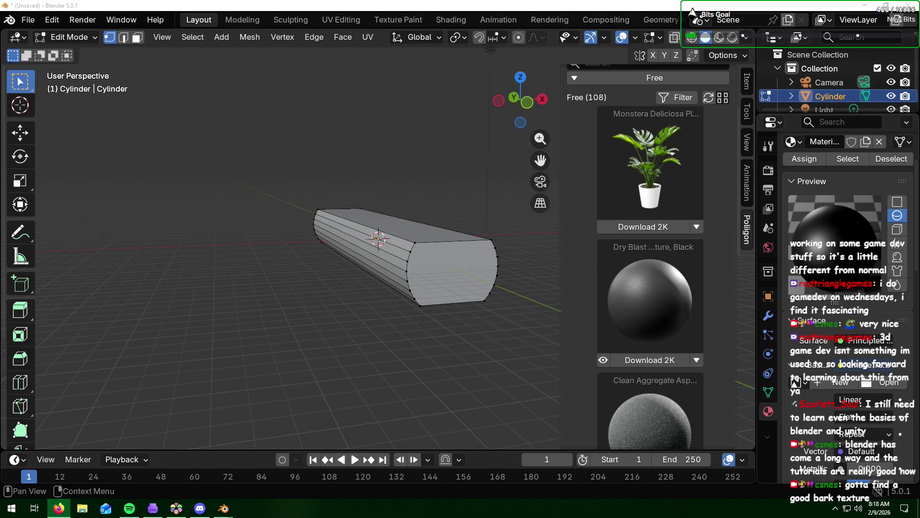
- Bring the Poly Haven textures page forward in the web browser
{"action": "key", "text": "alt+Tab"}
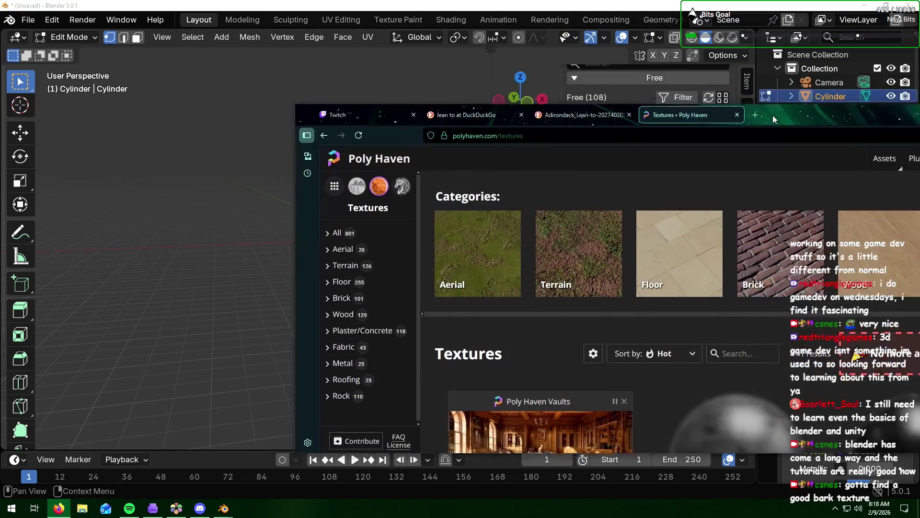
{"action": "scroll", "coordinate": [647, 256], "scroll_direction": "down", "scroll_amount": 3}
{"action": "scroll", "coordinate": [647, 256], "scroll_direction": "down", "scroll_amount": 2}
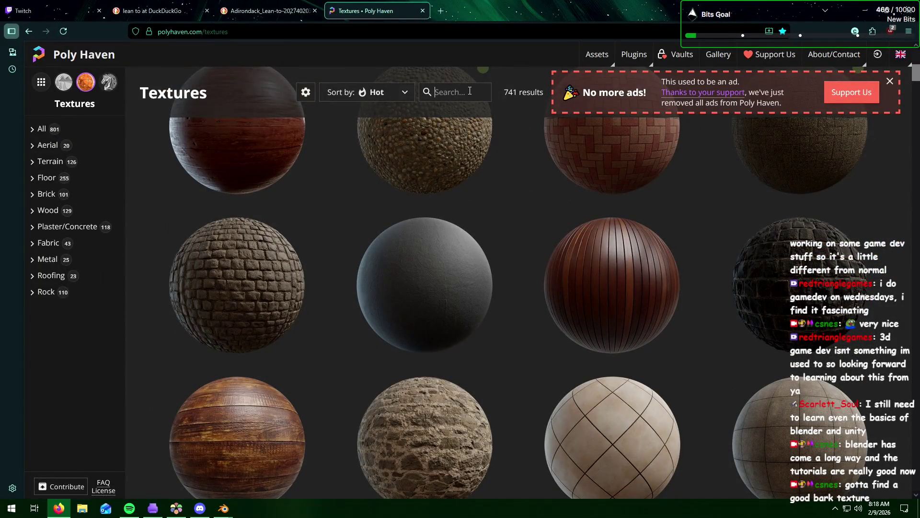
{"action": "type", "text": "tree"}
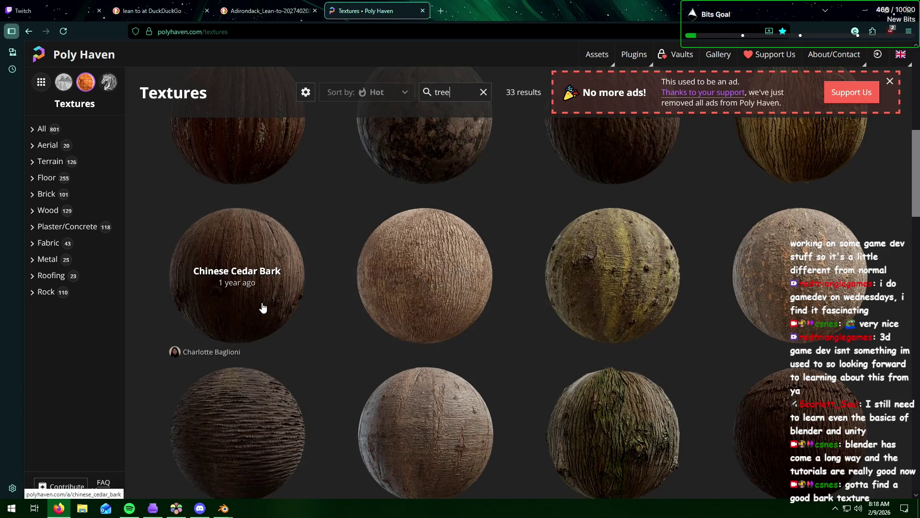
{"action": "scroll", "coordinate": [262, 308], "scroll_direction": "up", "scroll_amount": 3}
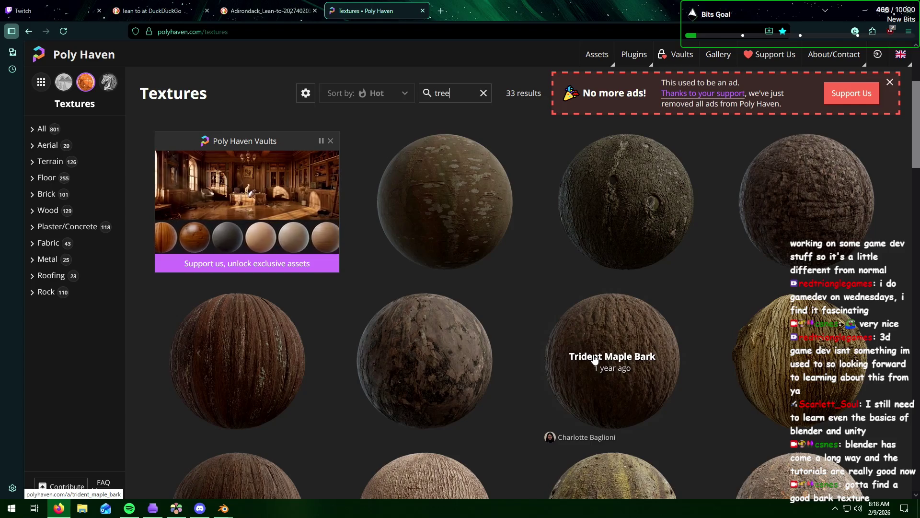
{"action": "scroll", "coordinate": [594, 362], "scroll_direction": "down", "scroll_amount": 3}
{"action": "scroll", "coordinate": [595, 362], "scroll_direction": "down", "scroll_amount": 3}
{"action": "scroll", "coordinate": [595, 359], "scroll_direction": "down", "scroll_amount": 3}
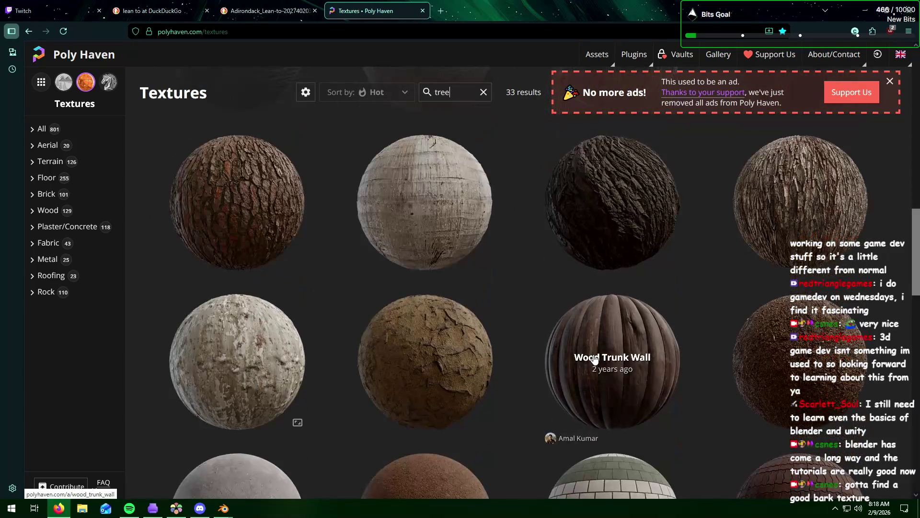
{"action": "scroll", "coordinate": [594, 359], "scroll_direction": "down", "scroll_amount": 2}
{"action": "scroll", "coordinate": [594, 359], "scroll_direction": "down", "scroll_amount": 2}
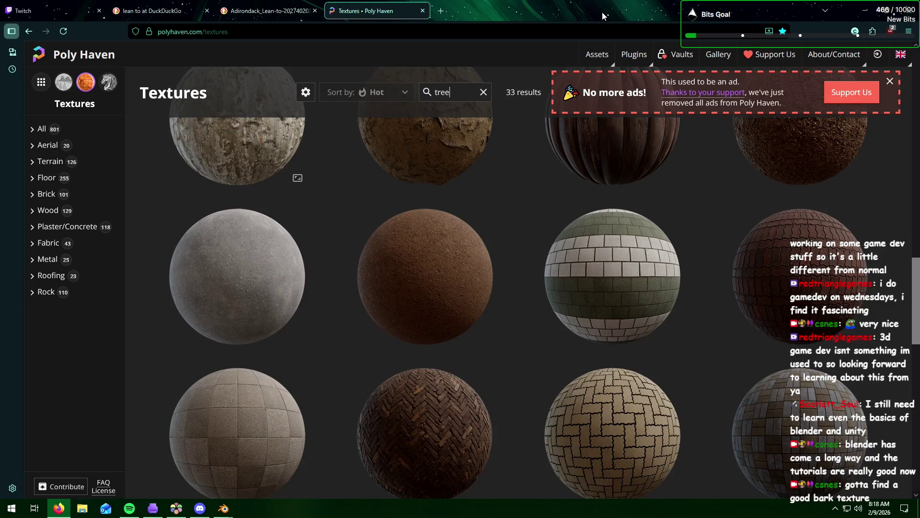
- Return to Blender, then bring the ambientCG Bark 001 page forward
{"action": "key", "text": "alt+Tab"}
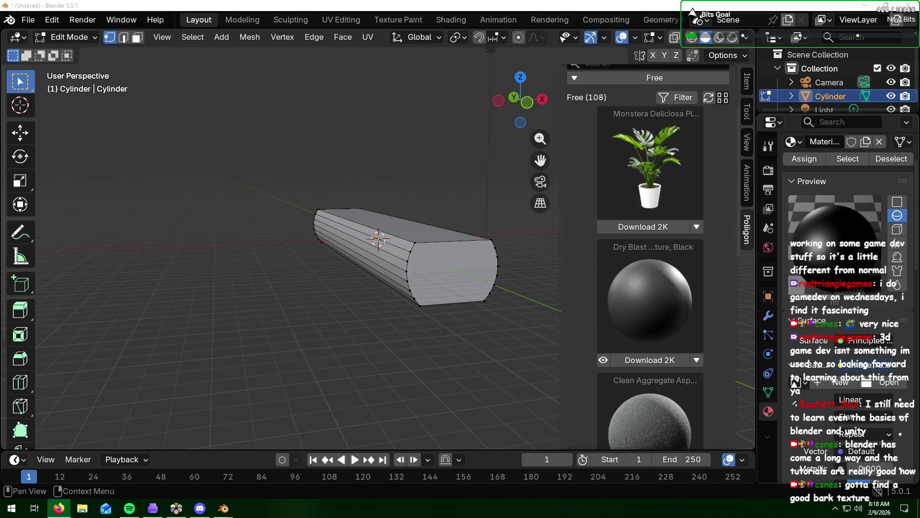
{"action": "key", "text": "alt+Tab"}
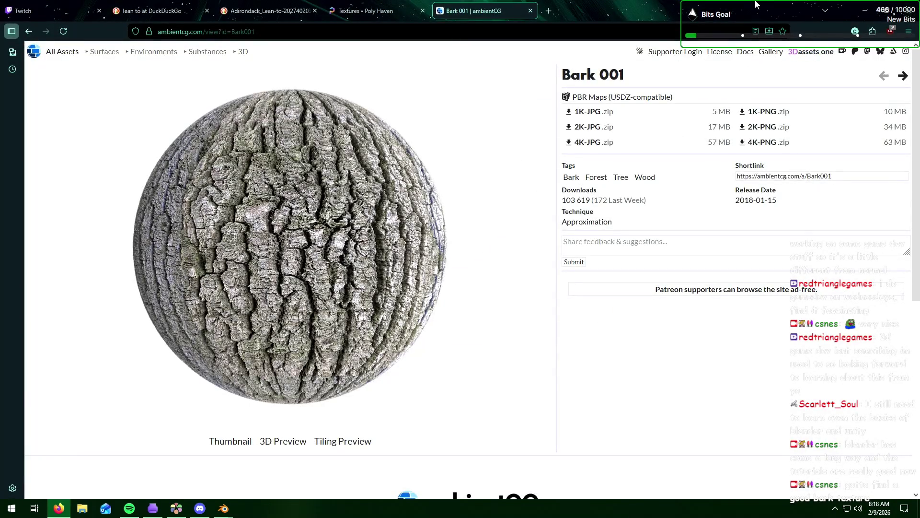
- Return to the Blender scene with the downloaded Bark 001 texture
{"action": "key", "text": "alt+Tab"}
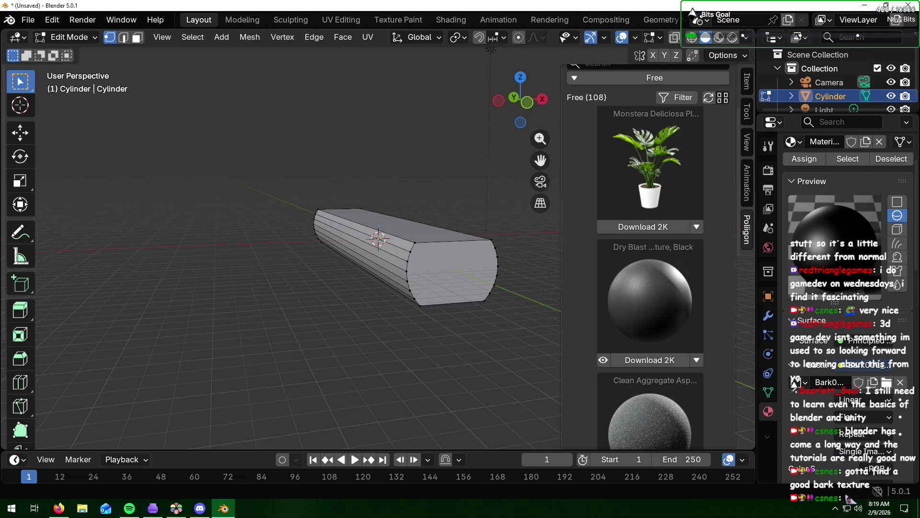
- View the bark-textured log and switch to the Shading workspace
{"action": "left_click", "coordinate": [719, 37]}
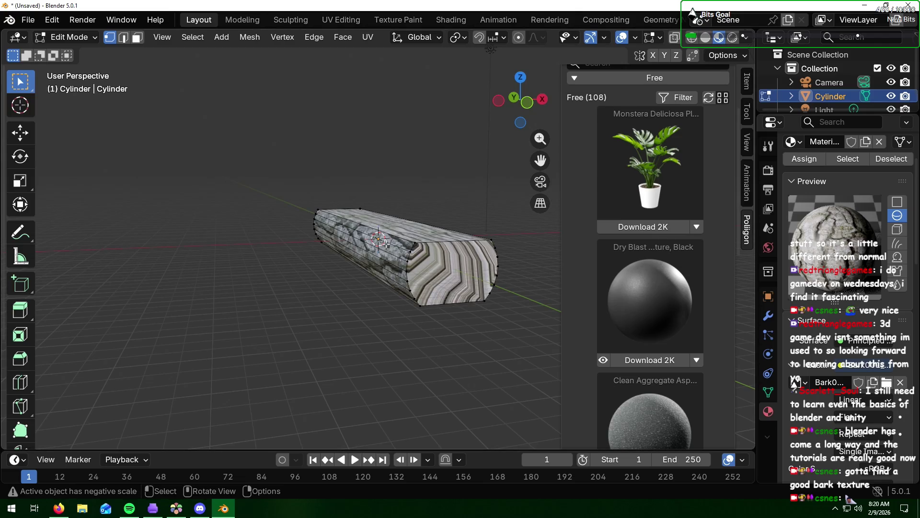
{"action": "middle_click_drag", "start_coordinate": [386, 243], "coordinate": [675, 325]}
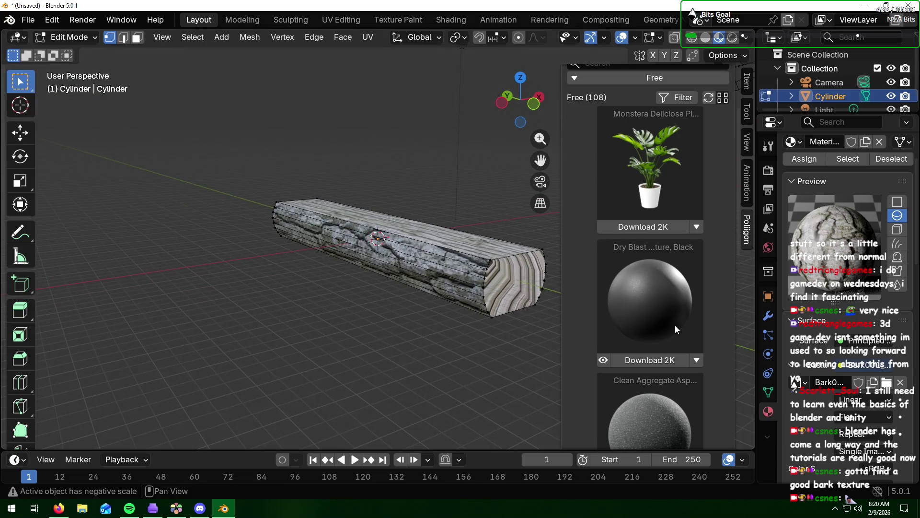
{"action": "left_click", "coordinate": [450, 19]}
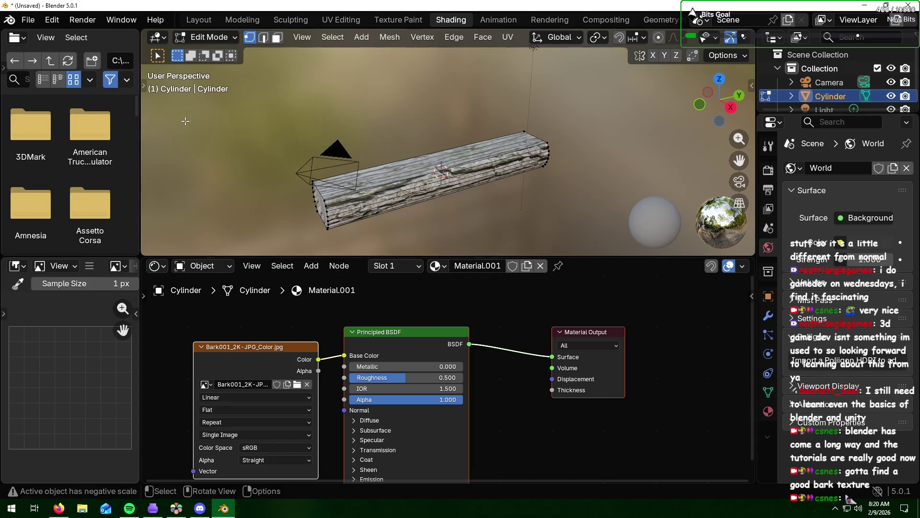
- Join the file browser area away so the shader node editor spans the full width
{"action": "right_click", "coordinate": [140, 137]}
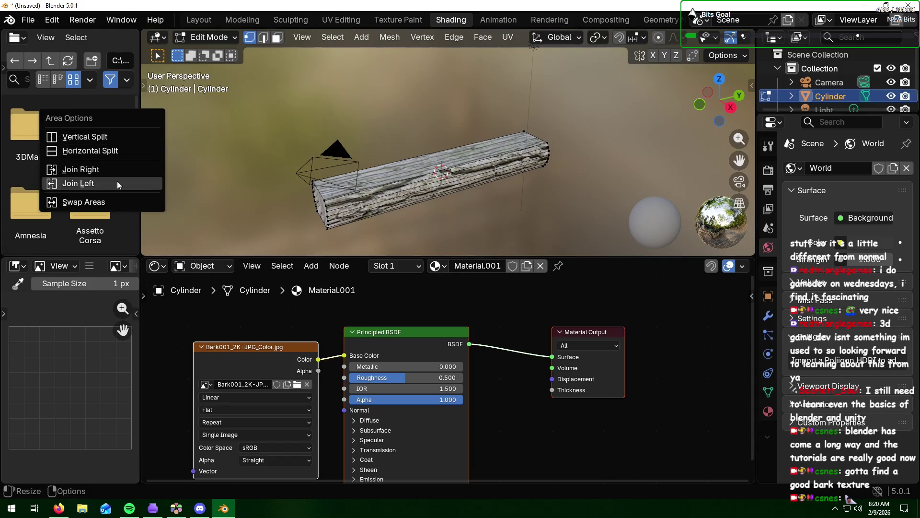
{"action": "left_click", "coordinate": [117, 182]}
{"action": "right_click", "coordinate": [143, 305]}
{"action": "left_click", "coordinate": [143, 305]}
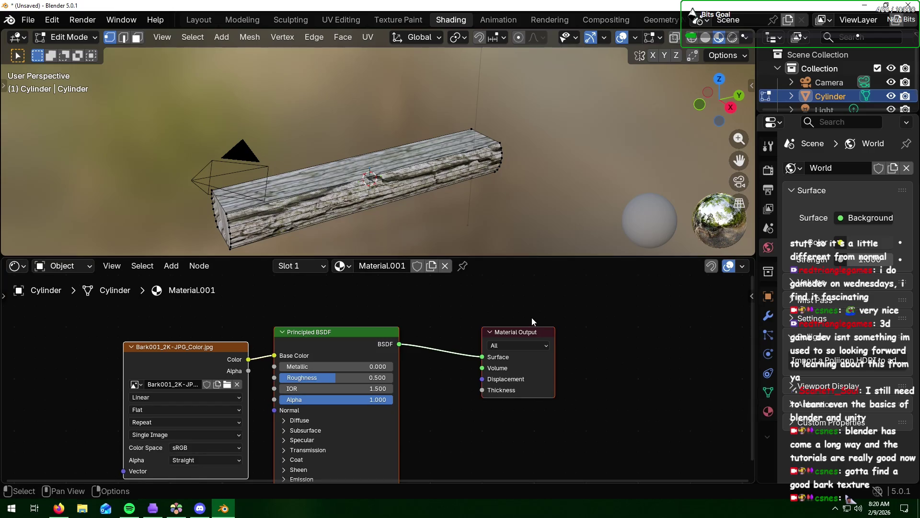
{"action": "scroll", "coordinate": [403, 317], "scroll_direction": "down", "scroll_amount": 2}
- Centre the three bark material nodes in the node editor
{"action": "mouse_move", "coordinate": [381, 325]}
{"action": "middle_mouse_down"}
{"action": "mouse_move", "coordinate": [448, 312]}
{"action": "mouse_move", "coordinate": [500, 288]}
{"action": "middle_mouse_up"}
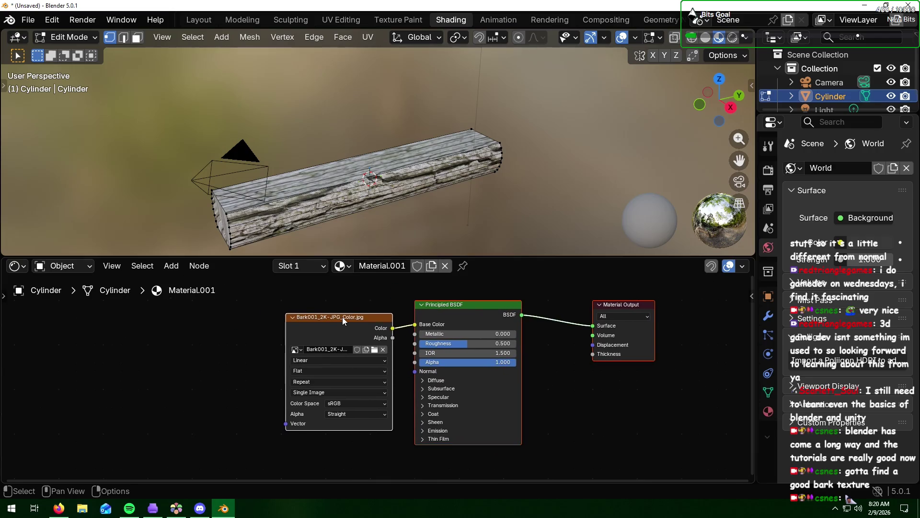
{"action": "mouse_move", "coordinate": [342, 317]}
{"action": "left_mouse_down"}
{"action": "mouse_move", "coordinate": [359, 309]}
{"action": "mouse_move", "coordinate": [370, 316]}
{"action": "left_mouse_up"}
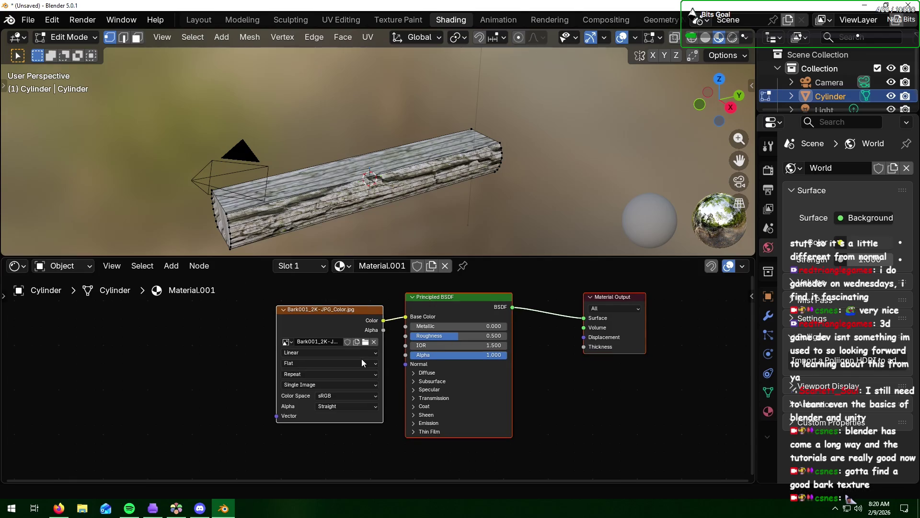
{"action": "right_click", "coordinate": [144, 241]}
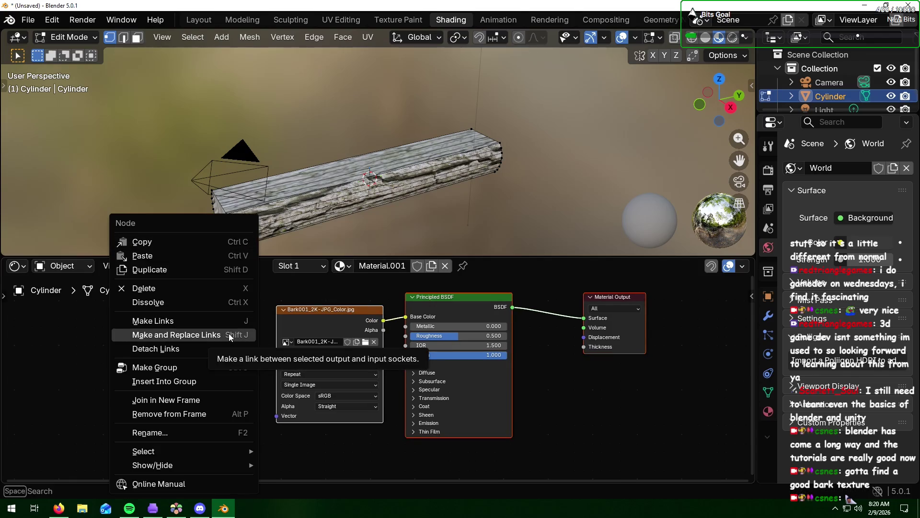
{"action": "left_click", "coordinate": [80, 351]}
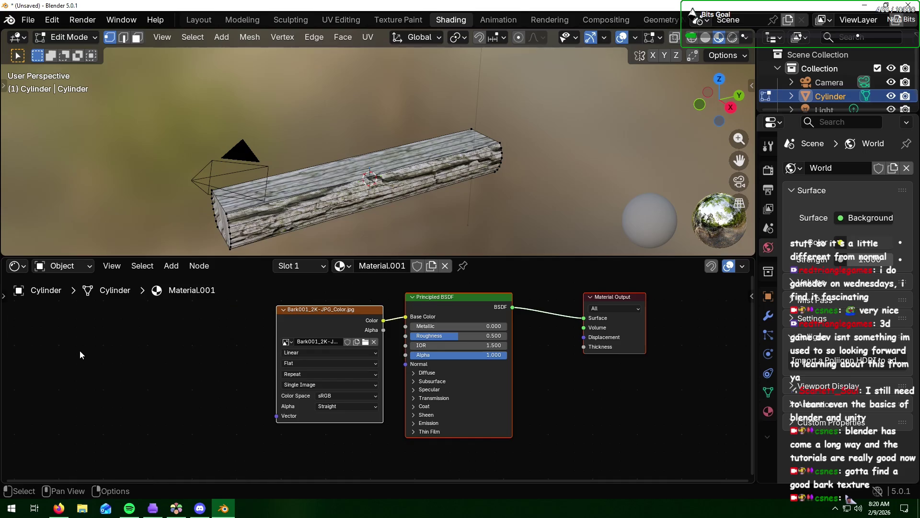
- Add a Normal Map node and position it below the bark image texture node
{"action": "left_click", "coordinate": [170, 266]}
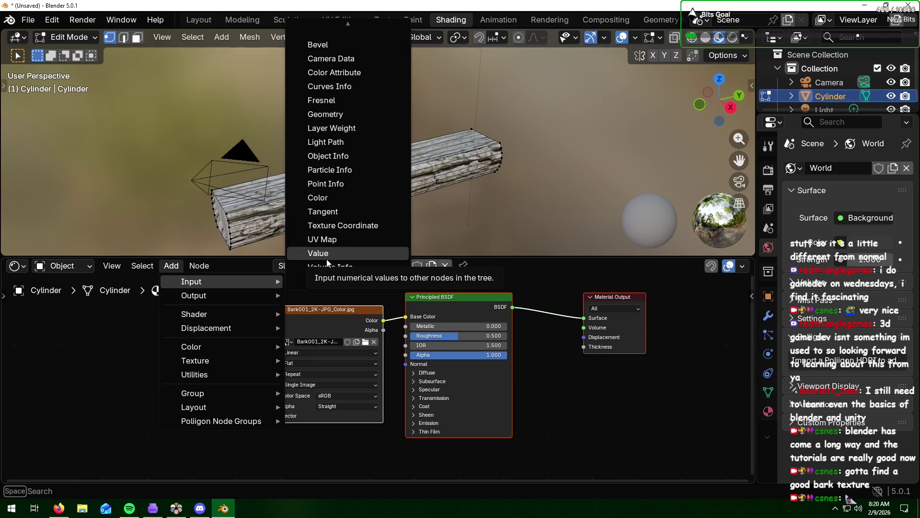
{"action": "mouse_move", "coordinate": [207, 327]}
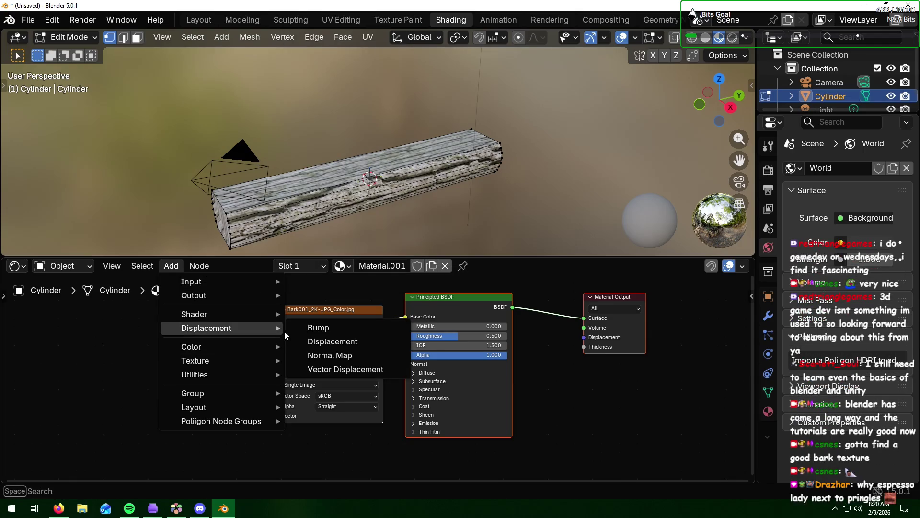
{"action": "left_click", "coordinate": [360, 358]}
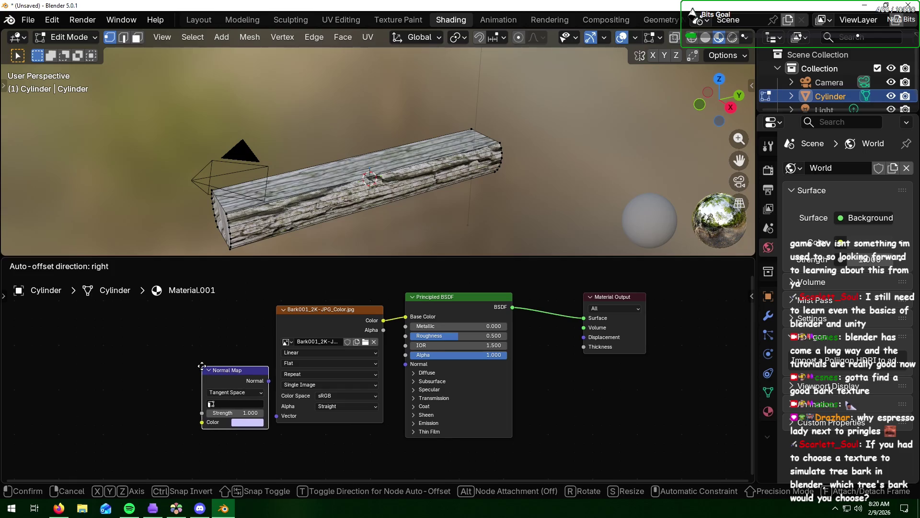
{"action": "left_click", "coordinate": [204, 370]}
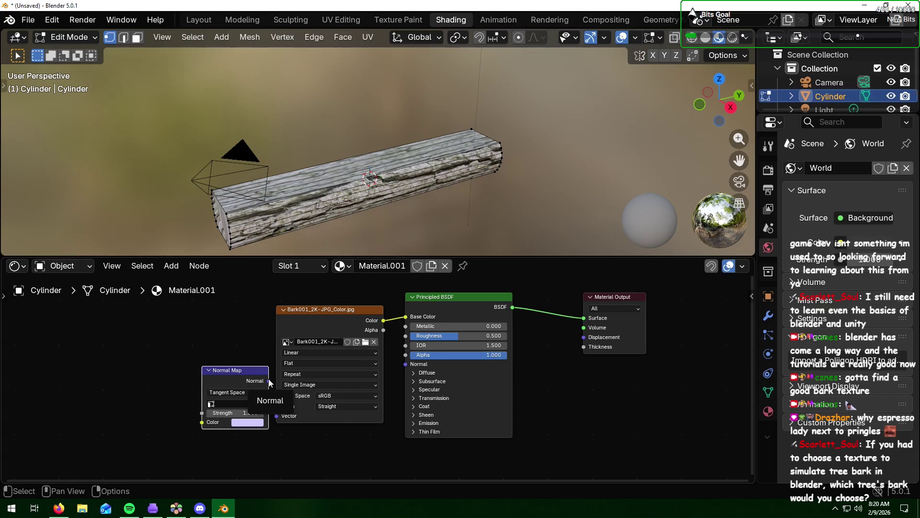
{"action": "left_click_drag", "start_coordinate": [247, 372], "coordinate": [355, 422]}
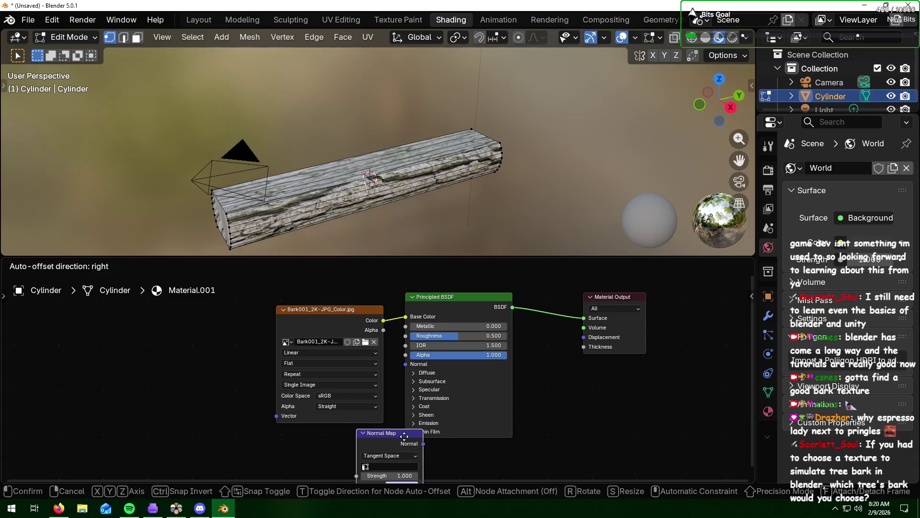
{"action": "mouse_move", "coordinate": [349, 327]}
{"action": "left_mouse_down"}
{"action": "mouse_move", "coordinate": [244, 291]}
{"action": "mouse_move", "coordinate": [264, 345]}
{"action": "left_mouse_up"}
{"action": "scroll", "coordinate": [264, 345], "scroll_direction": "down", "scroll_amount": 2}
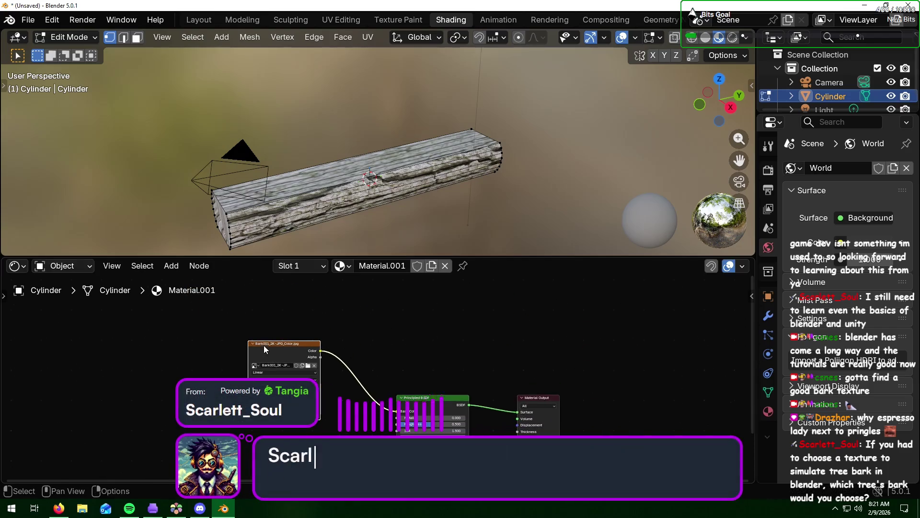
{"action": "scroll", "coordinate": [400, 359], "scroll_direction": "down", "scroll_amount": 3, "text": "shift"}
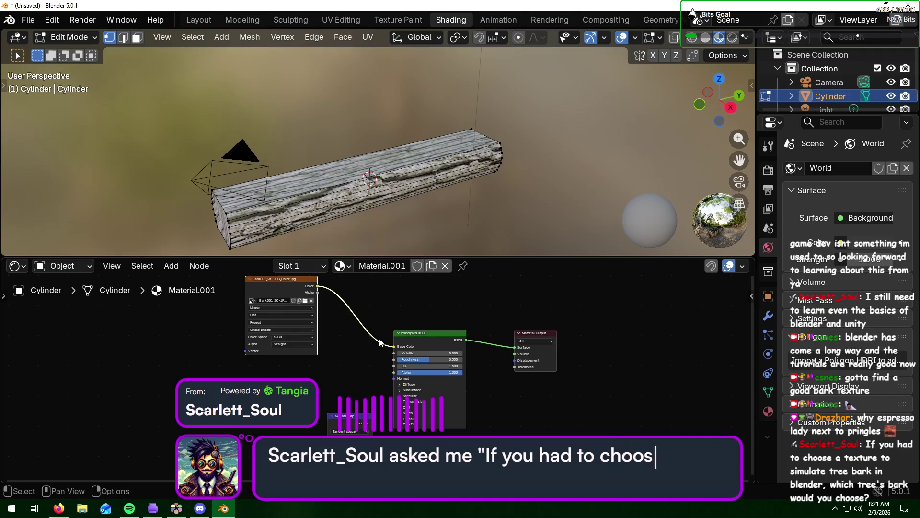
- Add an Image Texture node loaded with Bark001_2K-JPG_NormalDX.jpg at lower left
{"action": "left_click_drag", "start_coordinate": [352, 420], "coordinate": [345, 397]}
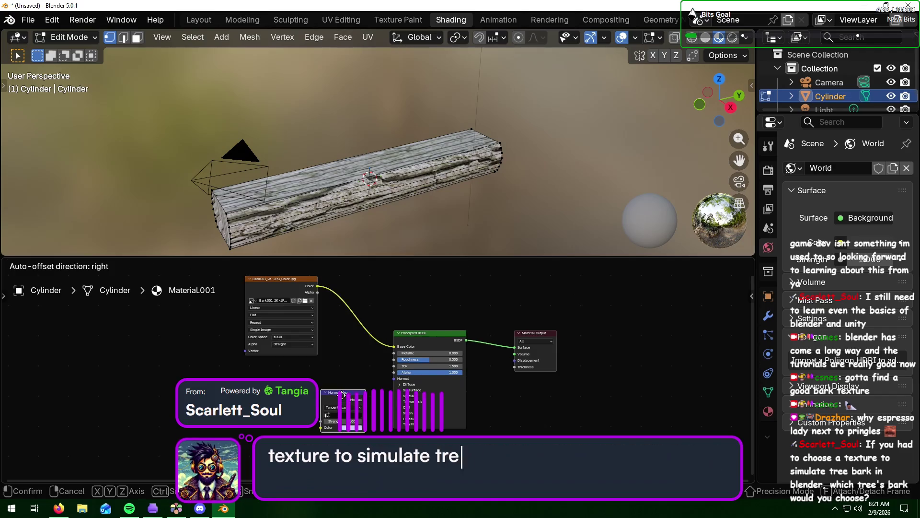
{"action": "right_click", "coordinate": [161, 379]}
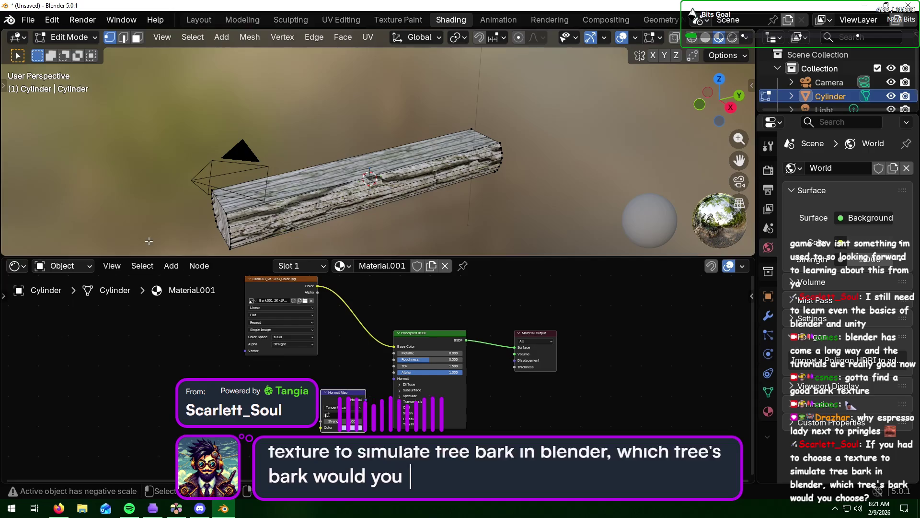
{"action": "left_click", "coordinate": [171, 267]}
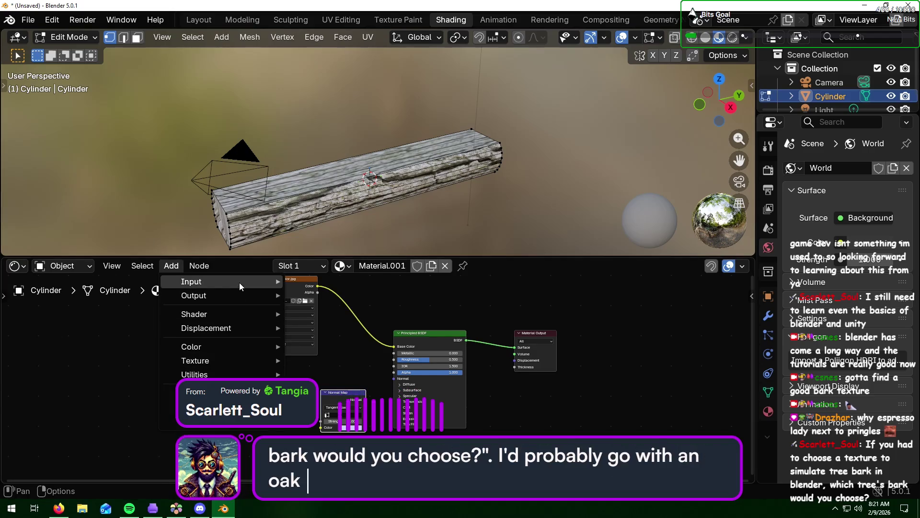
{"action": "mouse_move", "coordinate": [216, 360]}
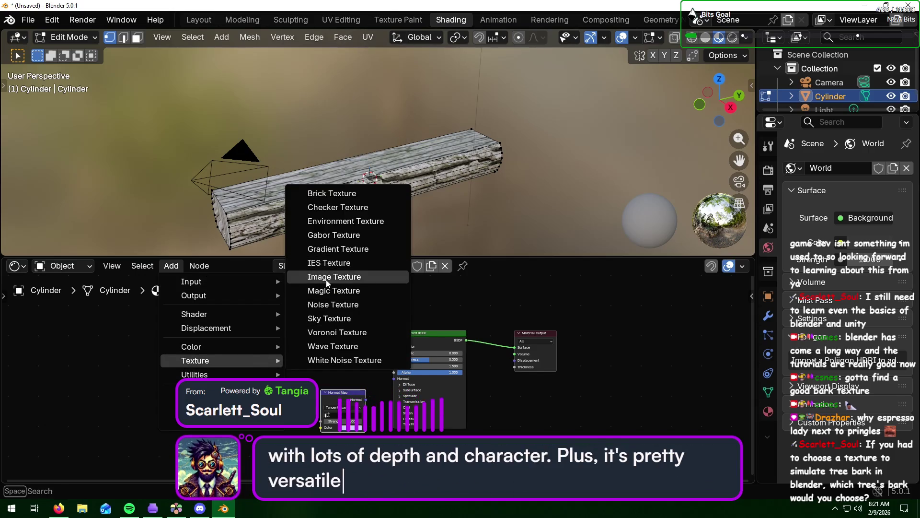
{"action": "left_click", "coordinate": [327, 279]}
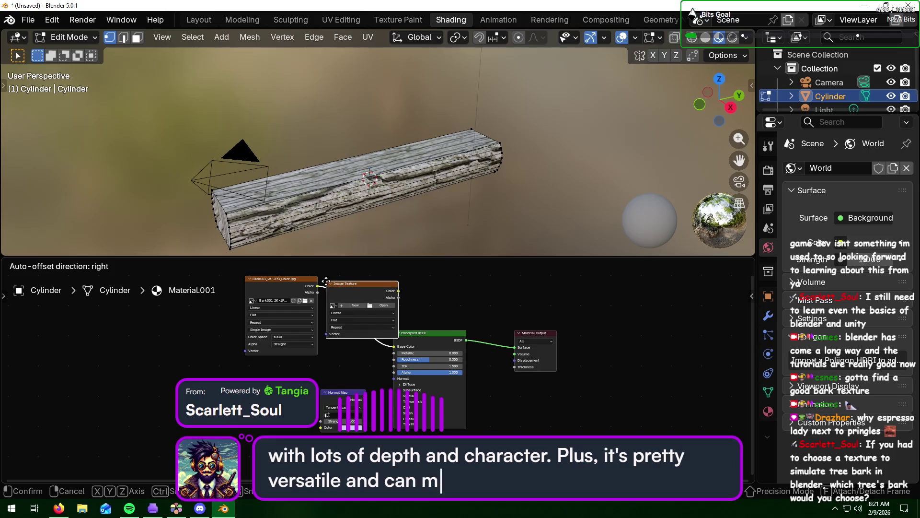
{"action": "left_click", "coordinate": [189, 376]}
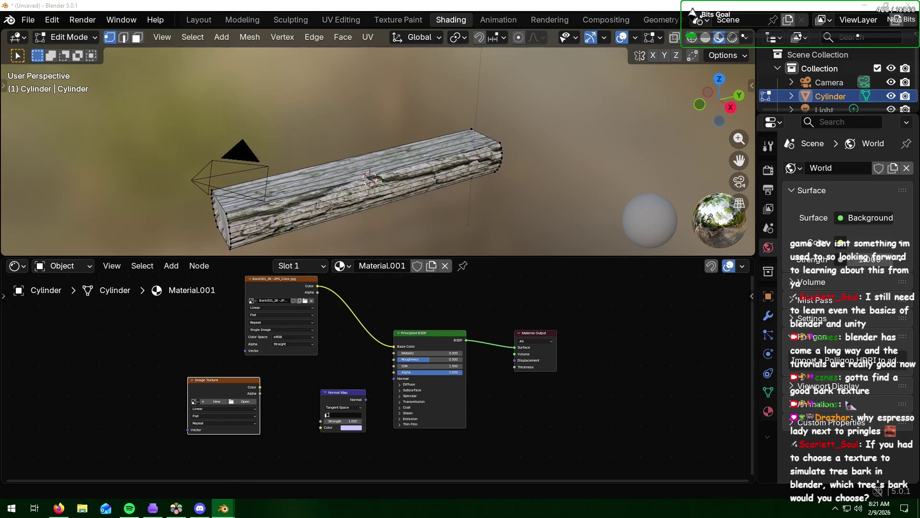
{"action": "key", "text": "Return"}
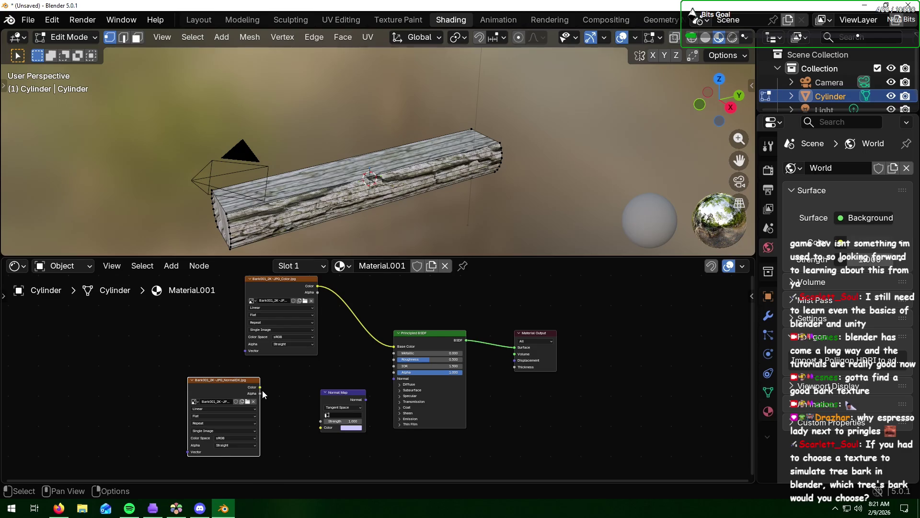
- Link the NormalDX colour to the Normal Map and its Normal output to the BSDF Normal input
{"action": "left_click_drag", "start_coordinate": [260, 387], "coordinate": [321, 427]}
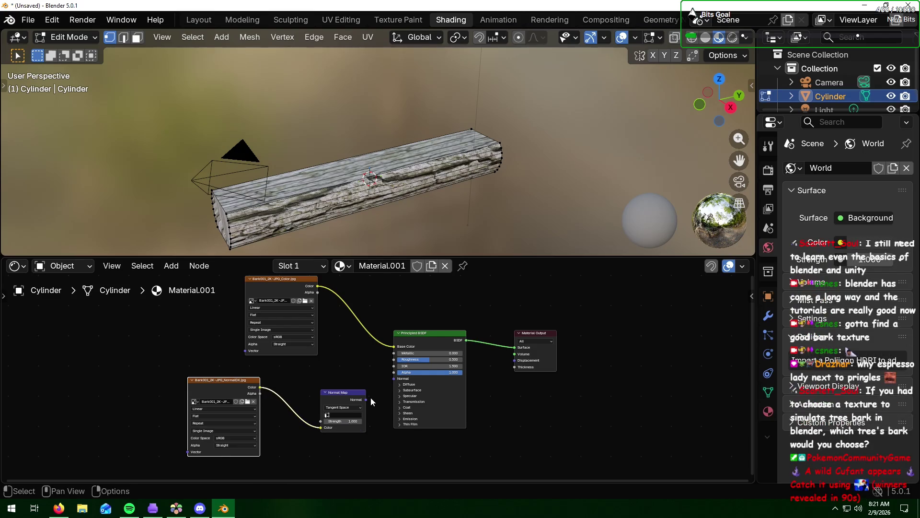
{"action": "left_click_drag", "start_coordinate": [366, 400], "coordinate": [611, 429]}
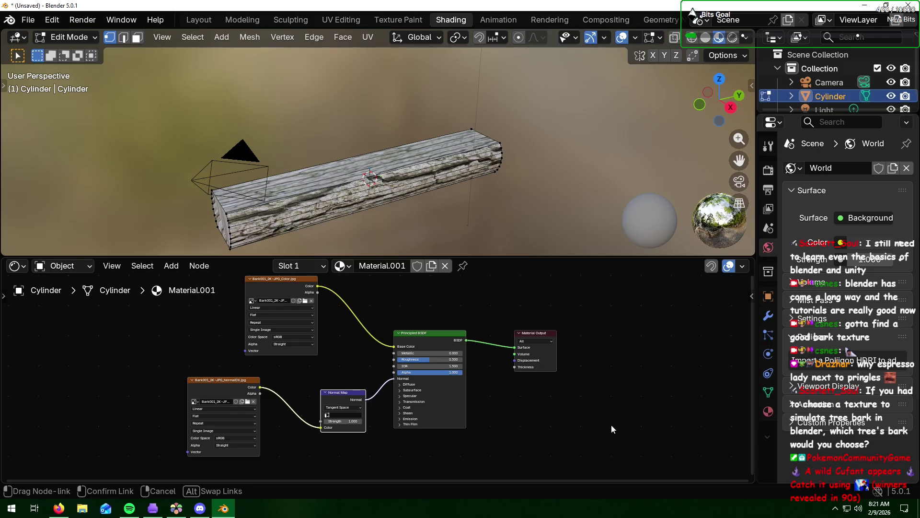
{"action": "key", "text": "alt+Tab"}
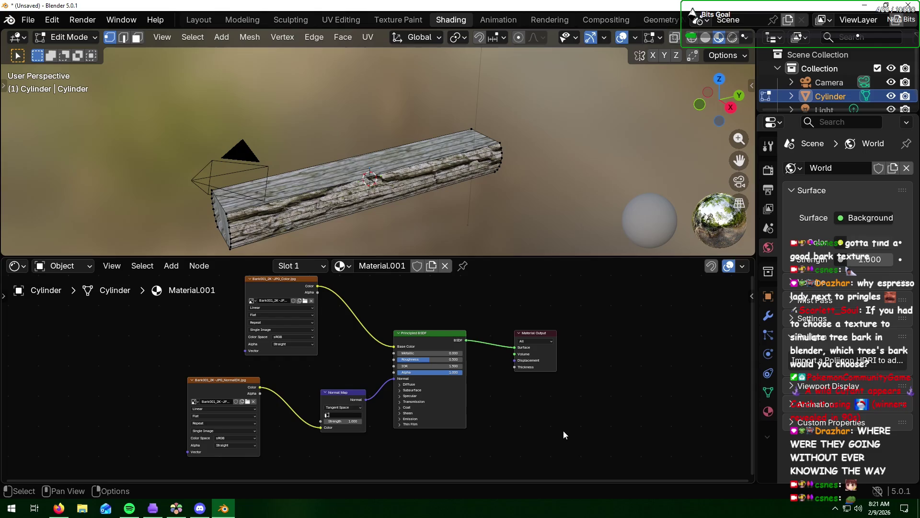
{"action": "scroll", "coordinate": [462, 165], "scroll_direction": "up", "scroll_amount": 5}
{"action": "scroll", "coordinate": [469, 168], "scroll_direction": "down", "scroll_amount": 1}
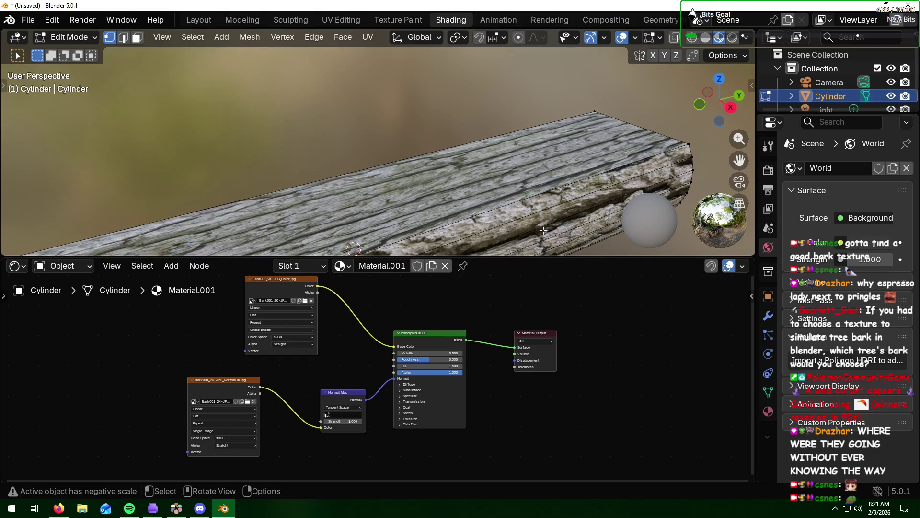
{"action": "middle_click_drag", "start_coordinate": [543, 231], "coordinate": [520, 180]}
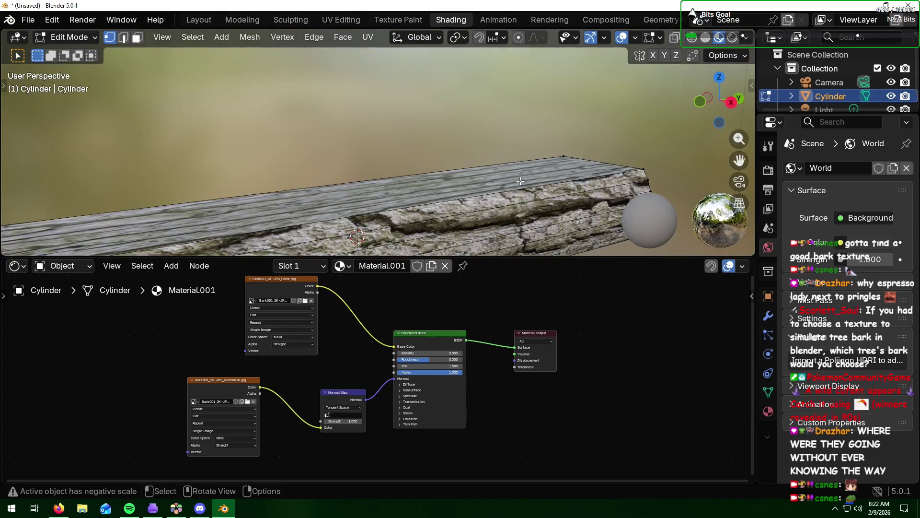
{"action": "mouse_move", "coordinate": [520, 181]}
{"action": "middle_mouse_down"}
{"action": "mouse_move", "coordinate": [426, 145]}
{"action": "mouse_move", "coordinate": [559, 150]}
{"action": "mouse_move", "coordinate": [343, 103]}
{"action": "mouse_move", "coordinate": [470, 144]}
{"action": "mouse_move", "coordinate": [420, 141]}
{"action": "mouse_move", "coordinate": [460, 158]}
{"action": "middle_mouse_up"}
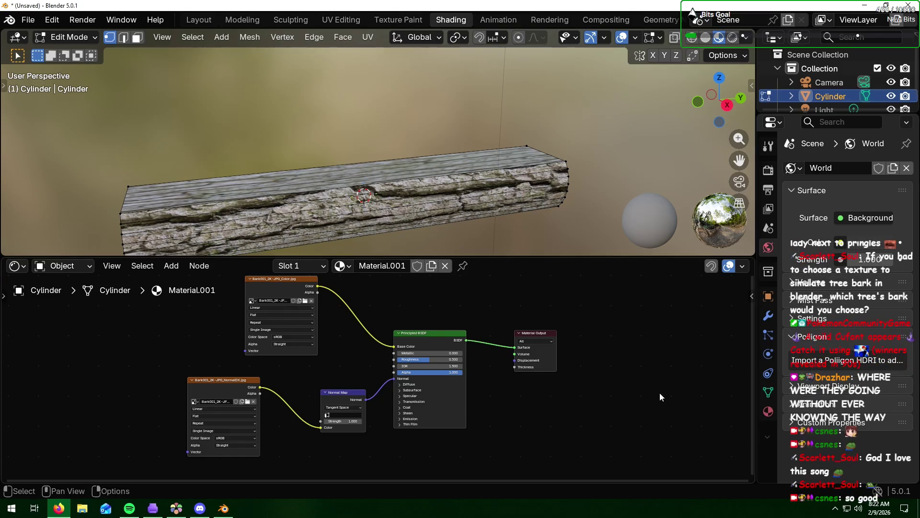
{"action": "left_click", "coordinate": [198, 19]}
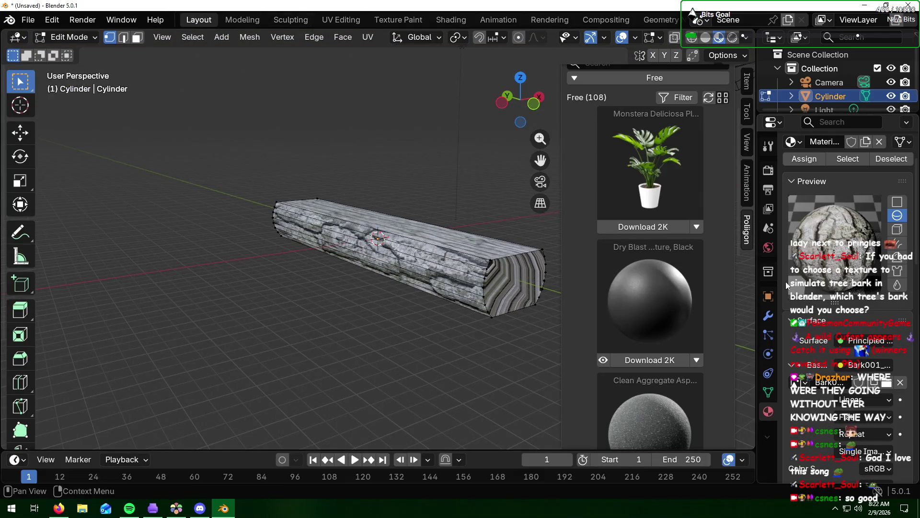
{"action": "scroll", "coordinate": [812, 239], "scroll_direction": "up", "scroll_amount": 5}
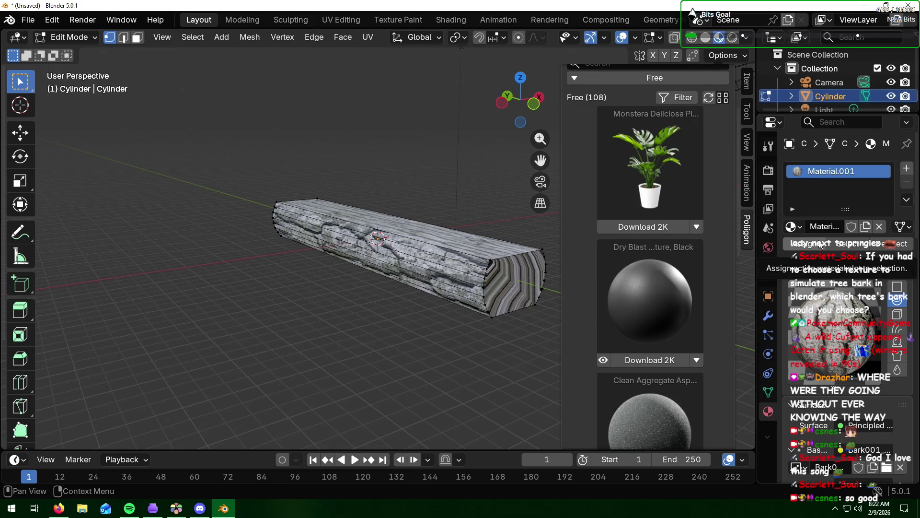
- Collapse the material preview and add a new material slot to the log
{"action": "left_click", "coordinate": [815, 244]}
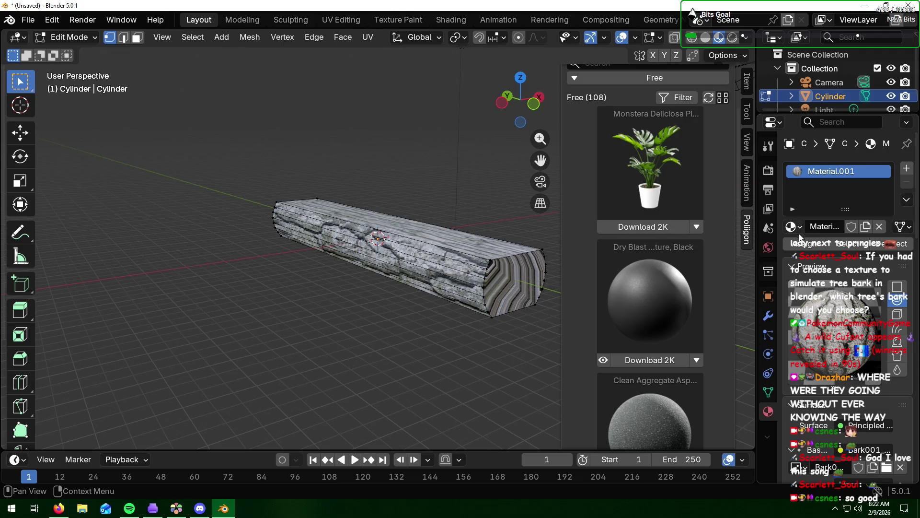
{"action": "left_click", "coordinate": [792, 266]}
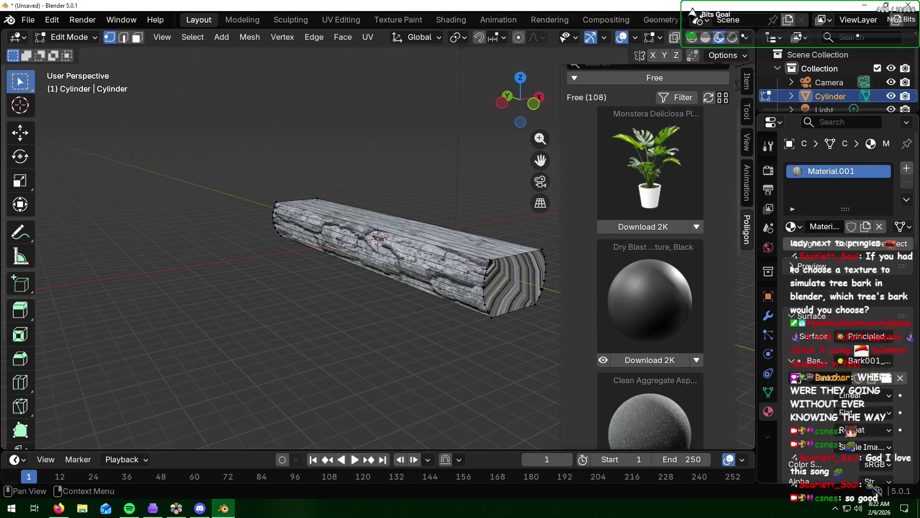
{"action": "left_click", "coordinate": [901, 173]}
{"action": "right_click", "coordinate": [839, 175]}
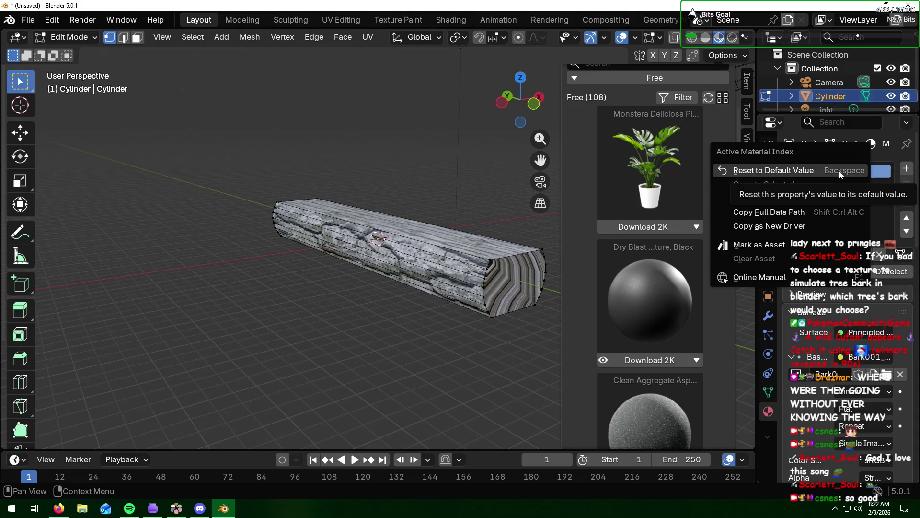
{"action": "left_click", "coordinate": [826, 185]}
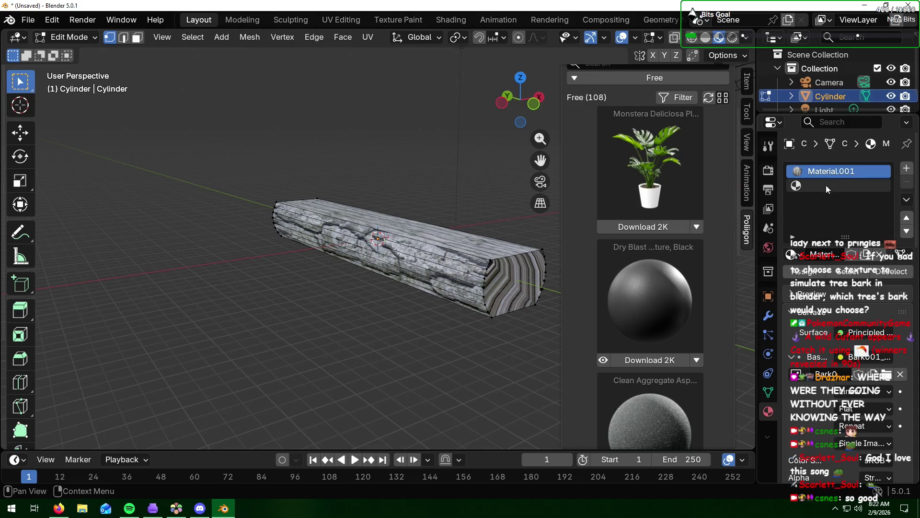
- Rename the log's material to Bark and create Material.001 in the empty second slot
{"action": "left_click", "coordinate": [820, 254]}
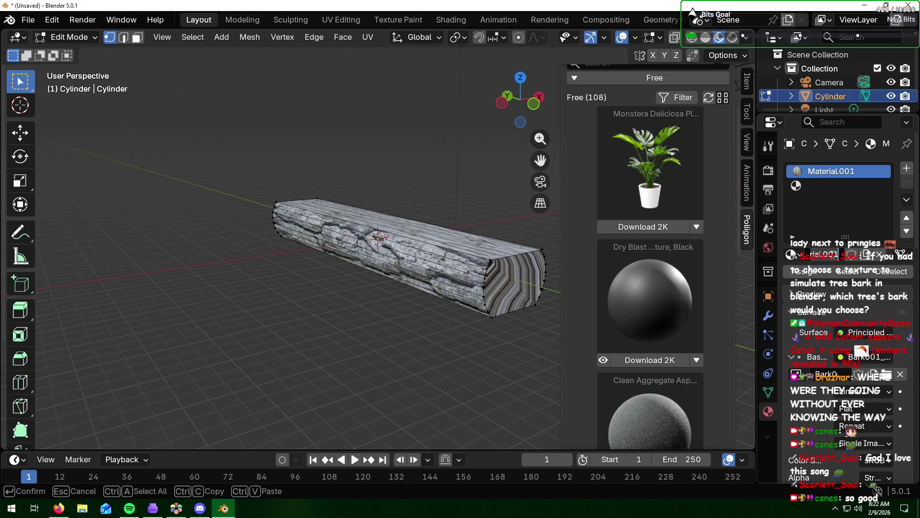
{"action": "type", "text": "Bark"}
{"action": "key", "text": "Return"}
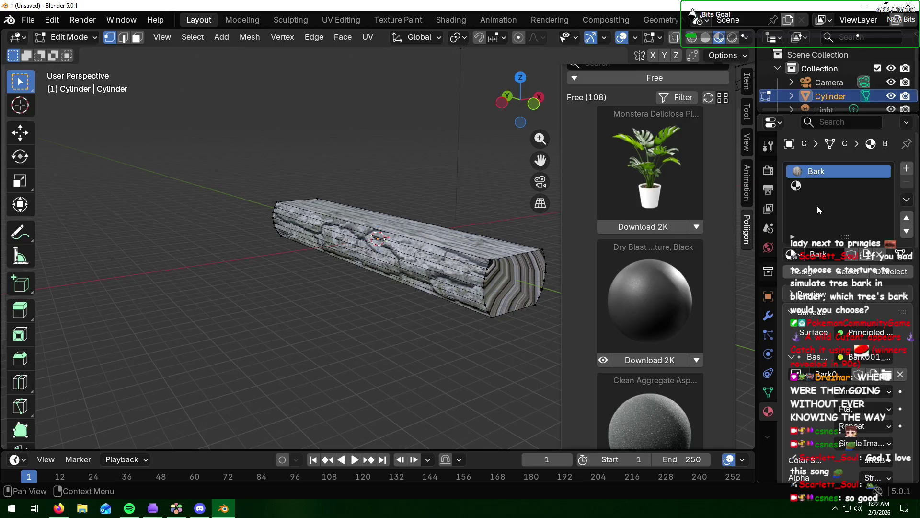
{"action": "left_click", "coordinate": [820, 186]}
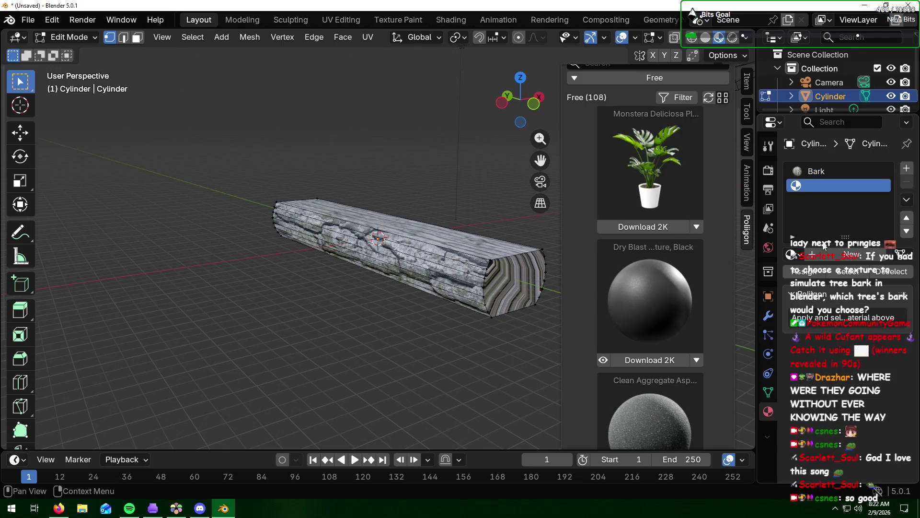
{"action": "left_click", "coordinate": [819, 257]}
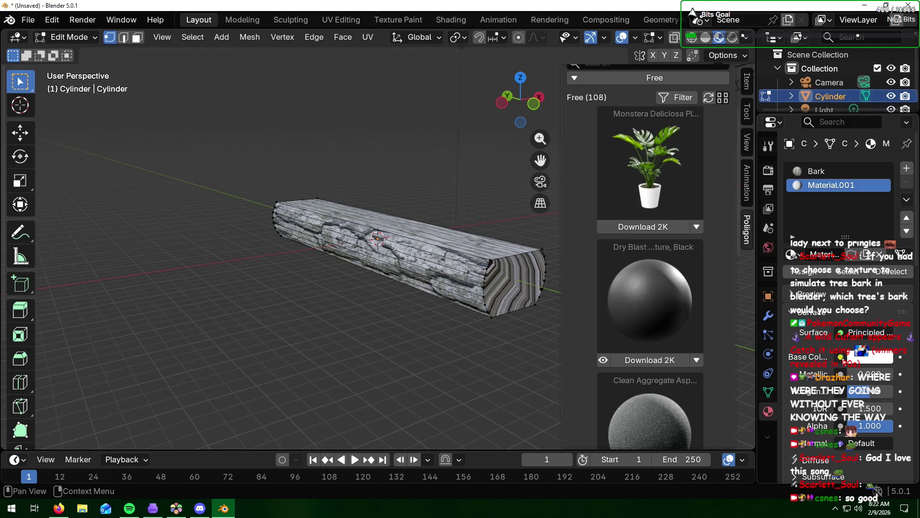
- Feed Material.001's base colour from an Image Texture loaded with the TreeEnd colour image
{"action": "left_click", "coordinate": [841, 357]}
{"action": "left_click", "coordinate": [586, 251]}
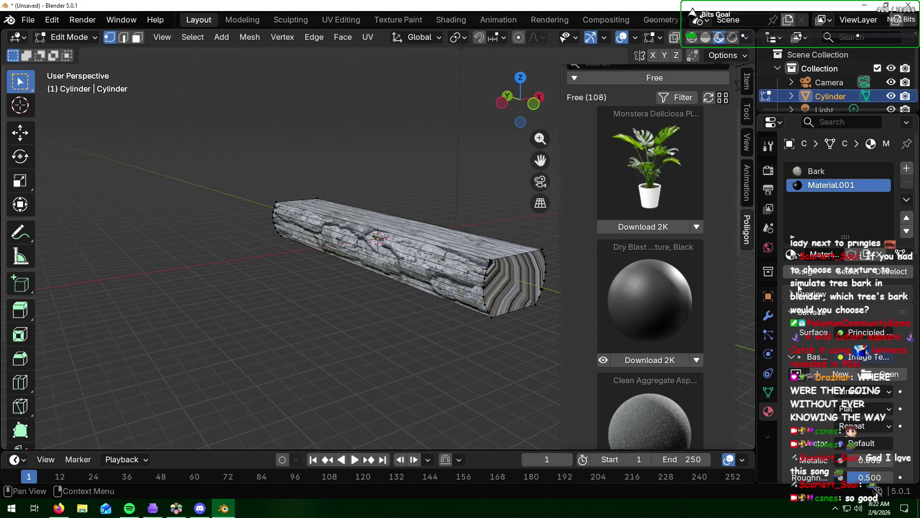
{"action": "left_click", "coordinate": [882, 376]}
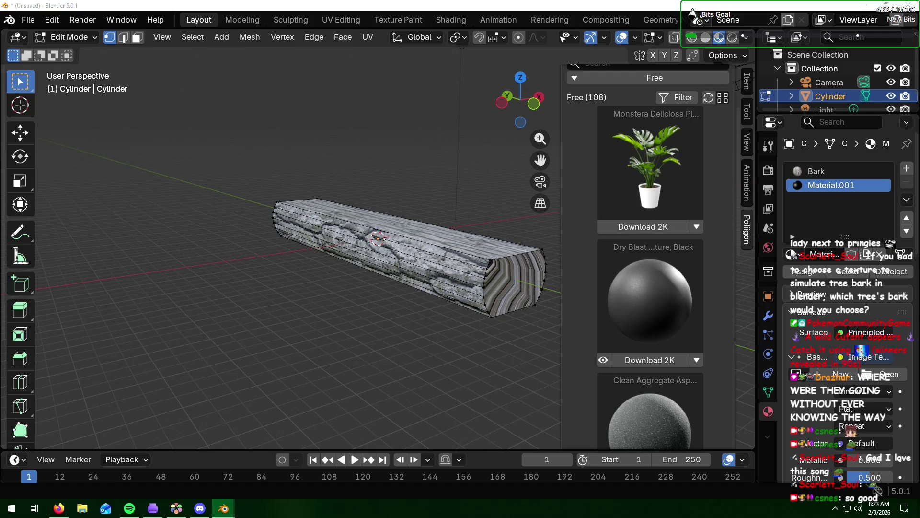
{"action": "key", "text": "Return"}
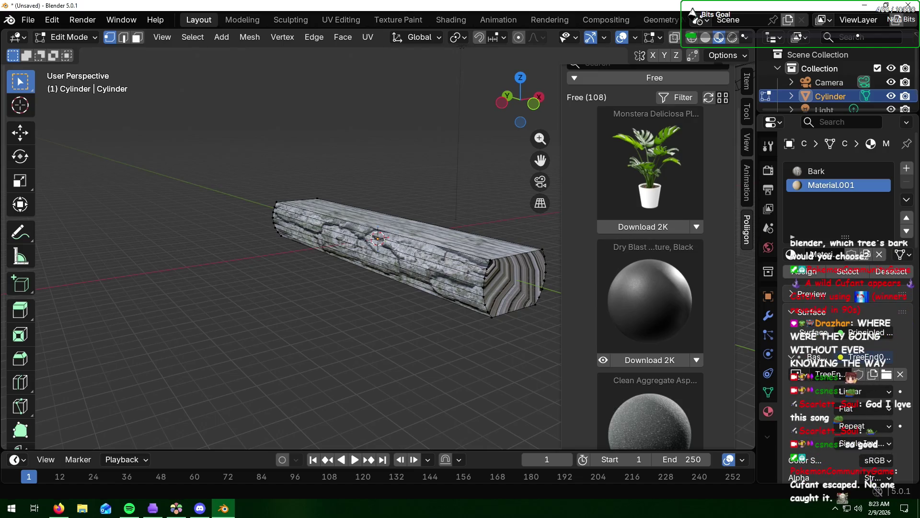
{"action": "key", "text": "alt+Tab"}
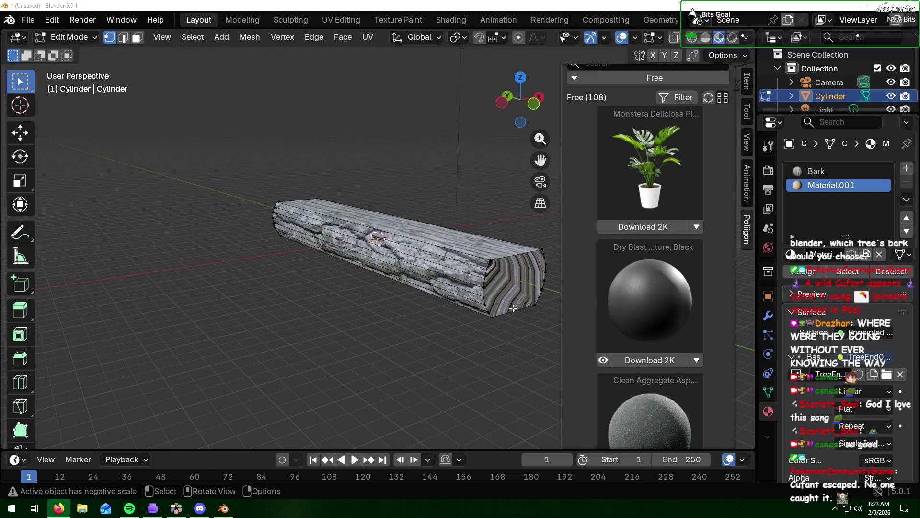
{"action": "left_click", "coordinate": [749, 243]}
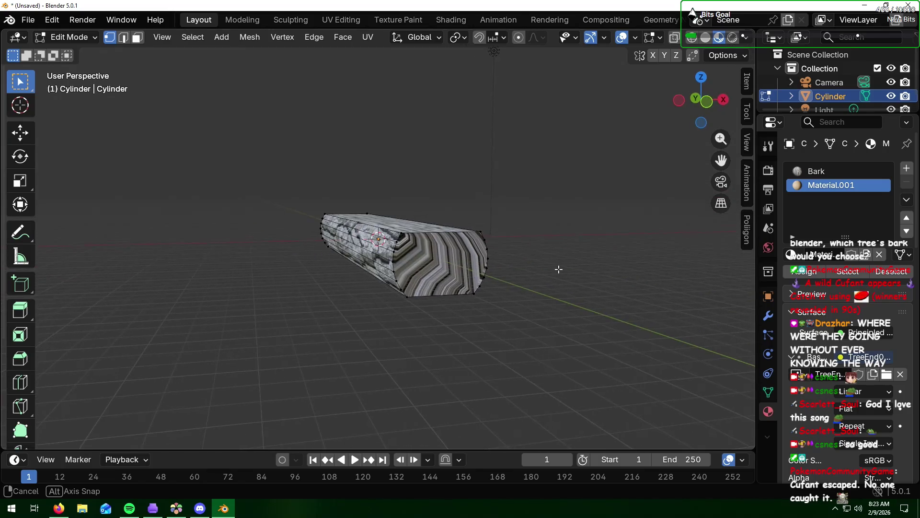
- Assign the Material.001 end-grain slot to the log's end faces, leaving bark on the sides
{"action": "middle_click_drag", "start_coordinate": [596, 283], "coordinate": [556, 267]}
{"action": "left_click", "coordinate": [136, 37]}
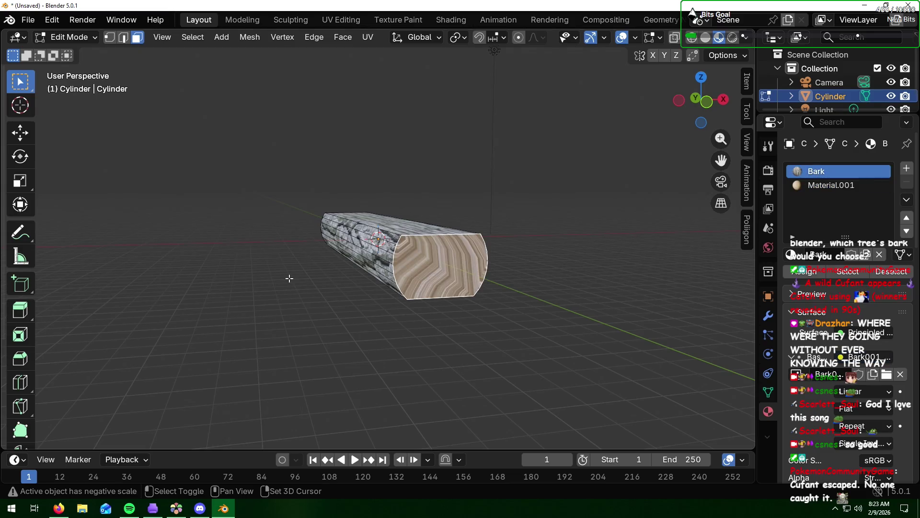
{"action": "middle_click_drag", "start_coordinate": [288, 278], "coordinate": [577, 274], "text": "shift"}
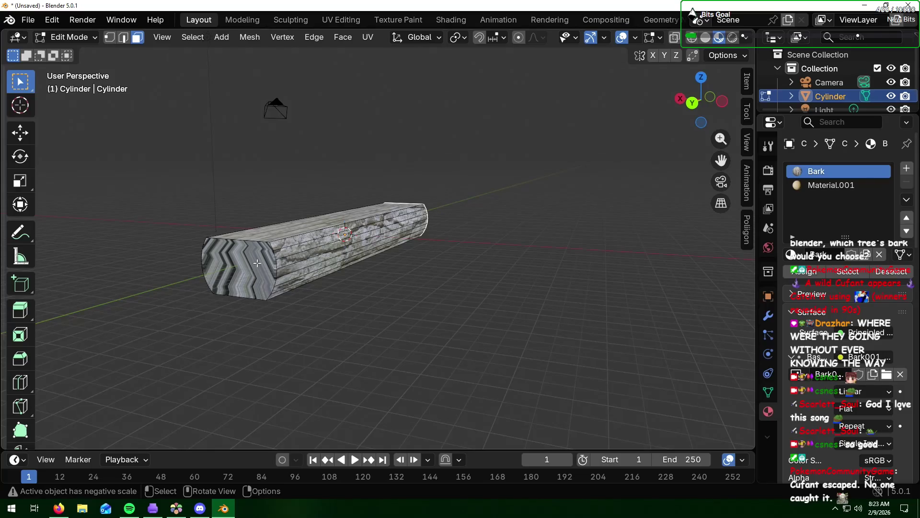
{"action": "left_click", "coordinate": [258, 263]}
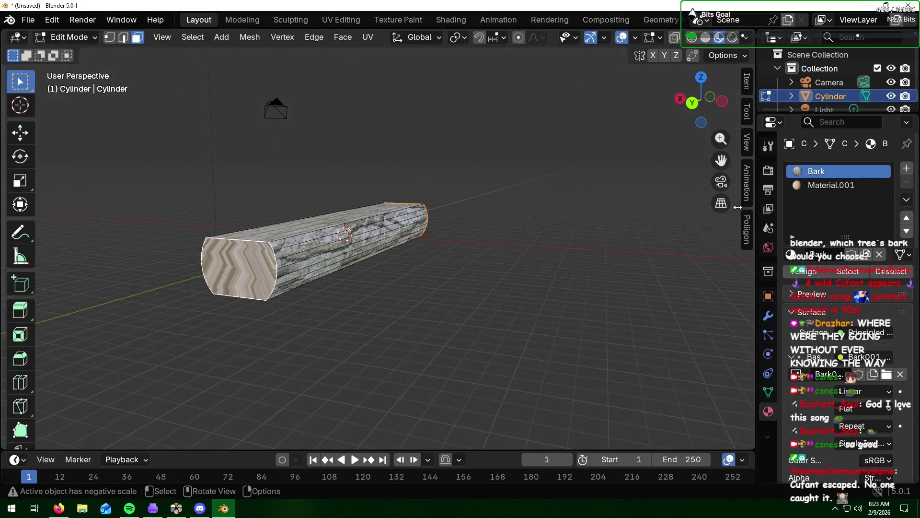
{"action": "left_click", "coordinate": [832, 185]}
{"action": "left_click", "coordinate": [804, 271]}
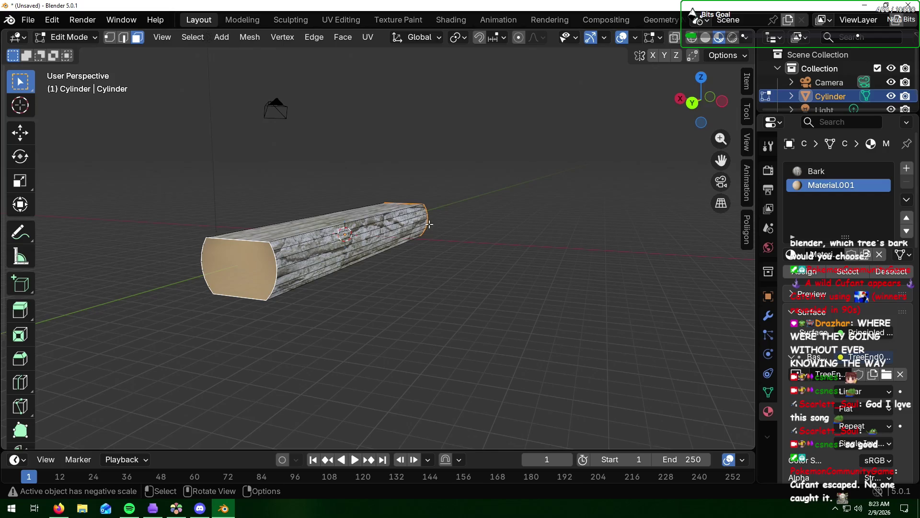
{"action": "left_click", "coordinate": [472, 238]}
{"action": "mouse_move", "coordinate": [581, 242]}
{"action": "middle_mouse_down"}
{"action": "mouse_move", "coordinate": [435, 205]}
{"action": "mouse_move", "coordinate": [431, 229]}
{"action": "middle_mouse_up"}
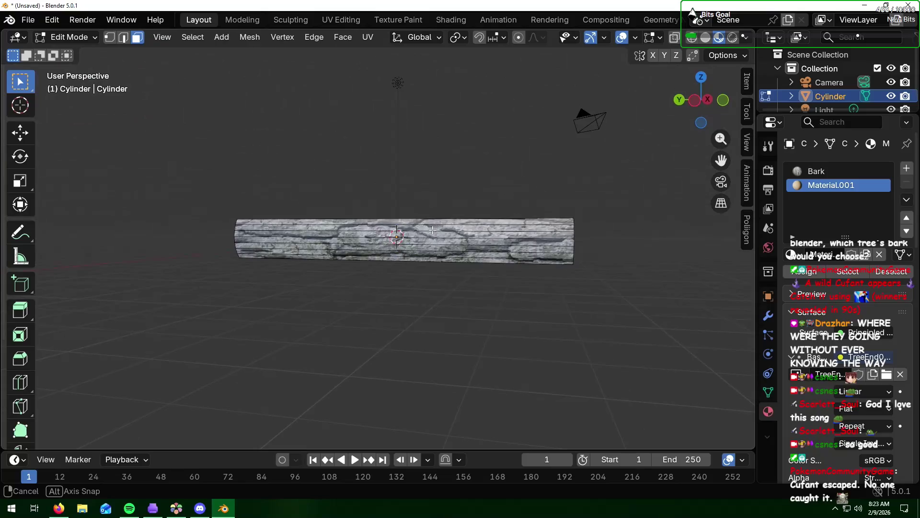
{"action": "mouse_move", "coordinate": [629, 215]}
{"action": "middle_mouse_down"}
{"action": "mouse_move", "coordinate": [512, 243]}
{"action": "mouse_move", "coordinate": [520, 224]}
{"action": "middle_mouse_up"}
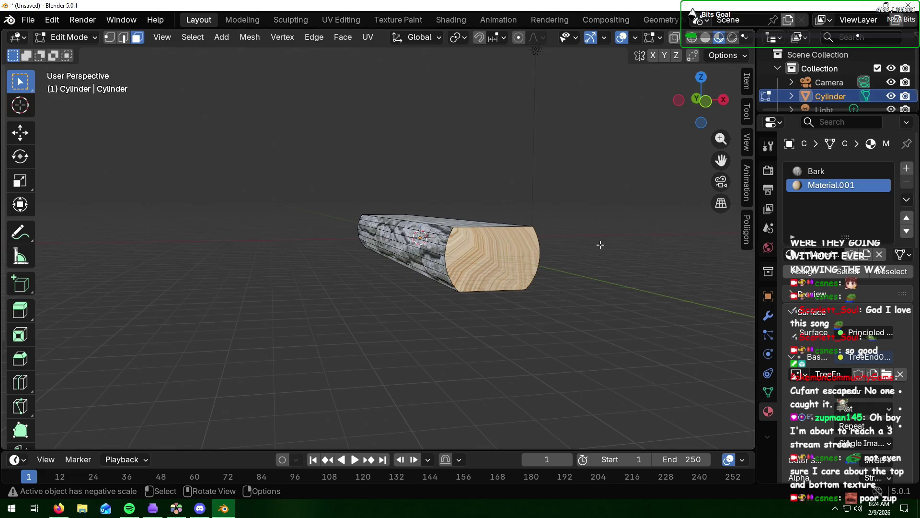
{"action": "middle_click_drag", "start_coordinate": [600, 245], "coordinate": [616, 274]}
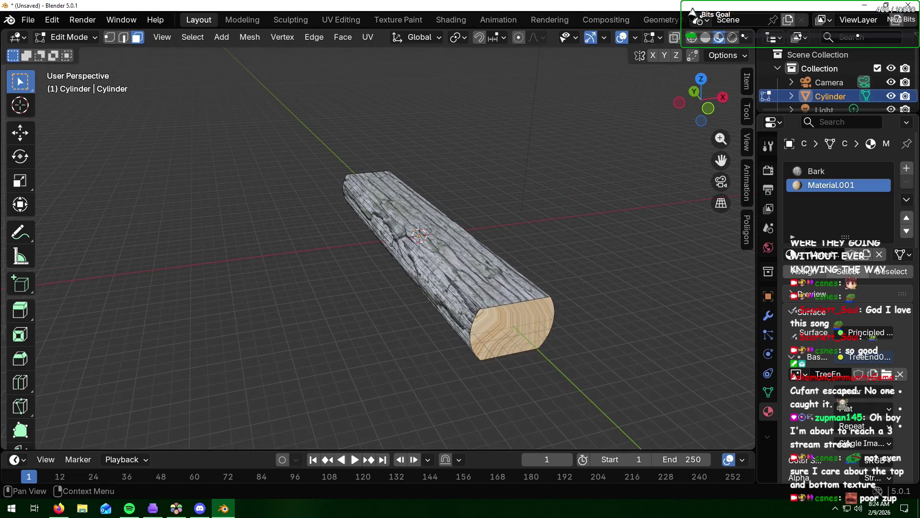
{"action": "scroll", "coordinate": [829, 185], "scroll_direction": "down", "scroll_amount": 4}
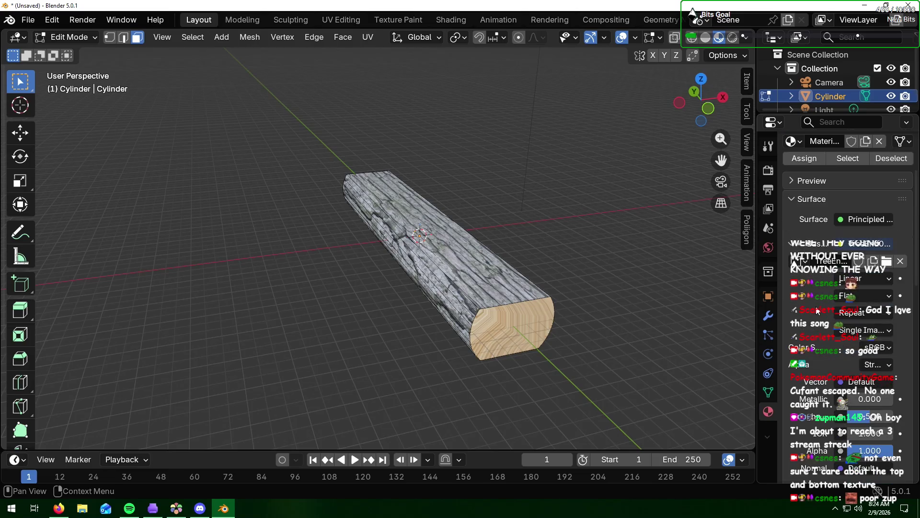
{"action": "scroll", "coordinate": [817, 311], "scroll_direction": "up", "scroll_amount": 1}
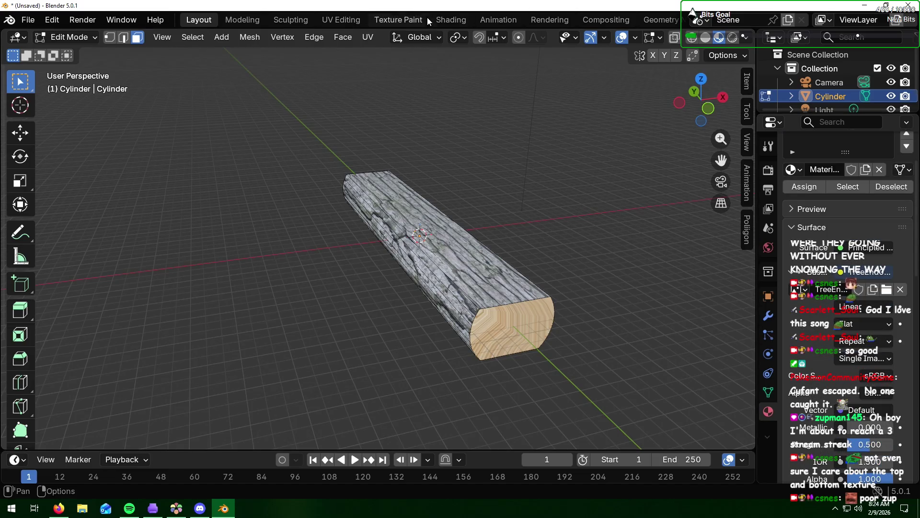
- In the Shading workspace, rename the end-grain material to 'Ends' and tidy its nodes
{"action": "left_click", "coordinate": [451, 20]}
{"action": "middle_click_drag", "start_coordinate": [572, 183], "coordinate": [403, 147]}
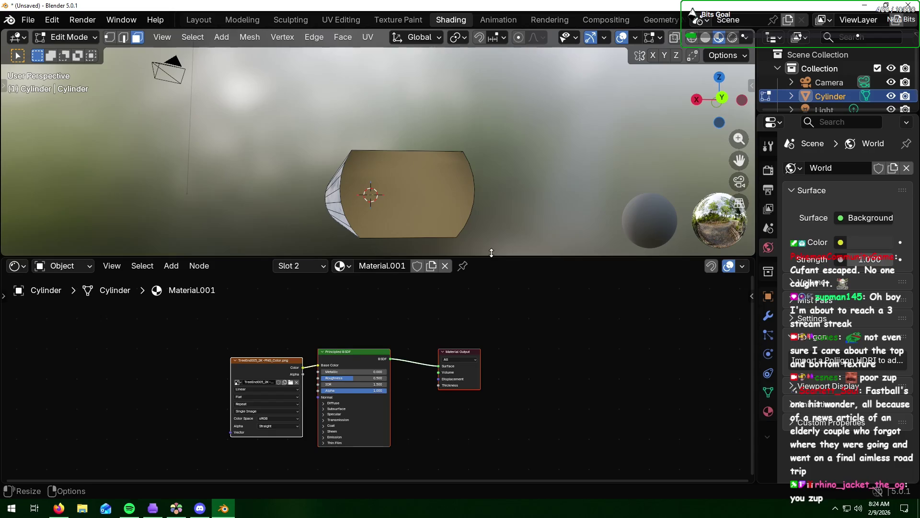
{"action": "double_click", "coordinate": [388, 266]}
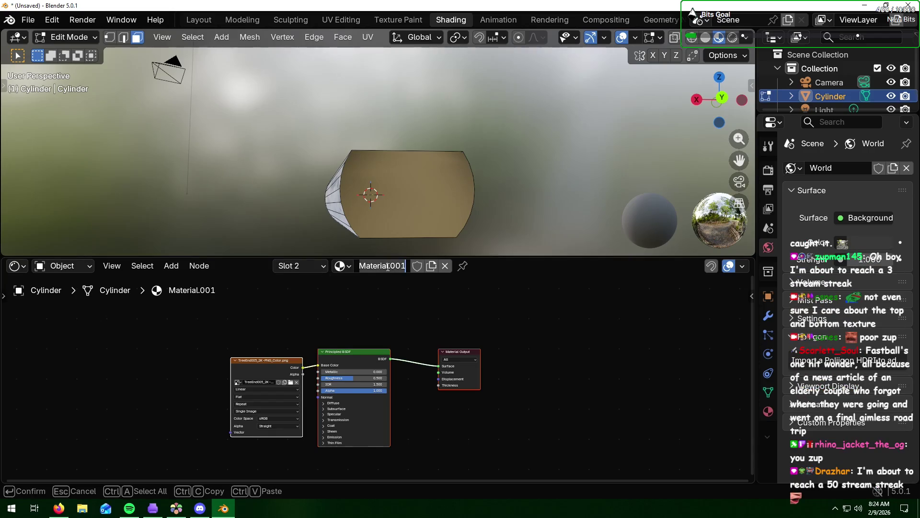
{"action": "type", "text": "Ends"}
{"action": "key", "text": "Return"}
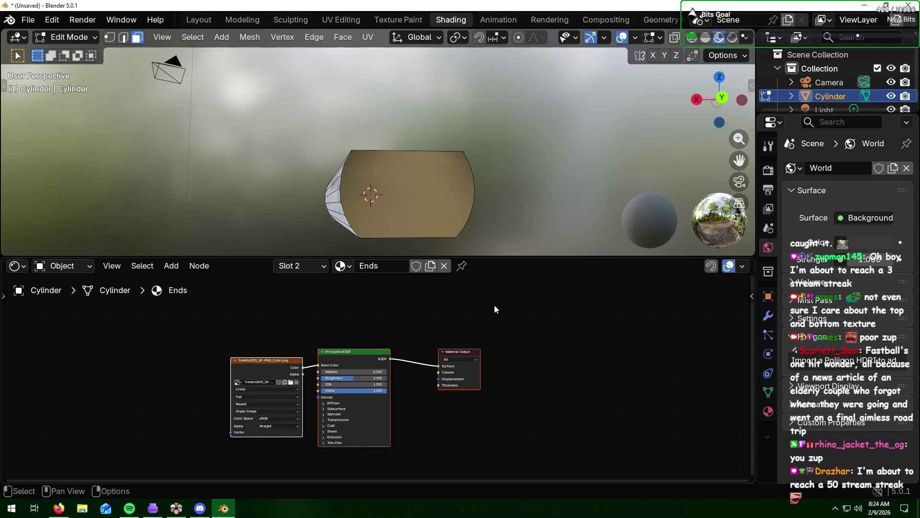
{"action": "scroll", "coordinate": [361, 347], "scroll_direction": "up", "scroll_amount": 3}
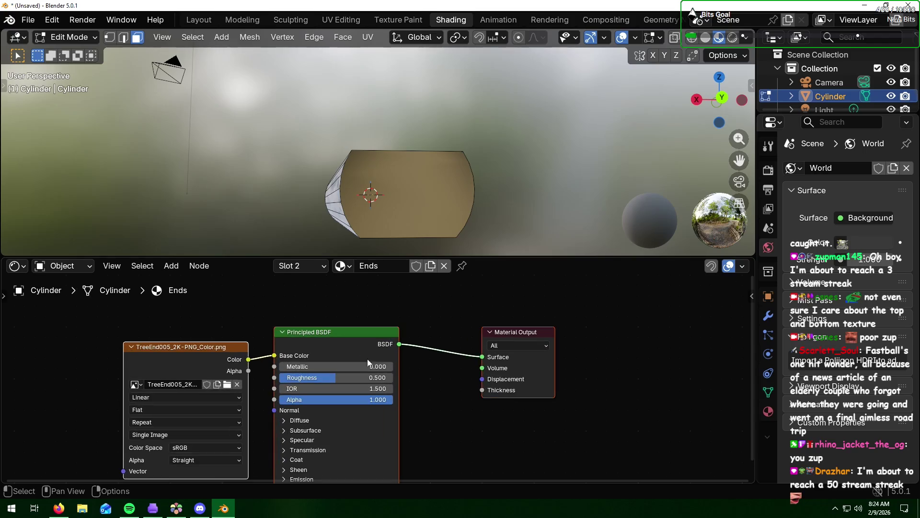
{"action": "scroll", "coordinate": [449, 447], "scroll_direction": "down", "scroll_amount": 2}
{"action": "middle_click_drag", "start_coordinate": [453, 442], "coordinate": [521, 401]}
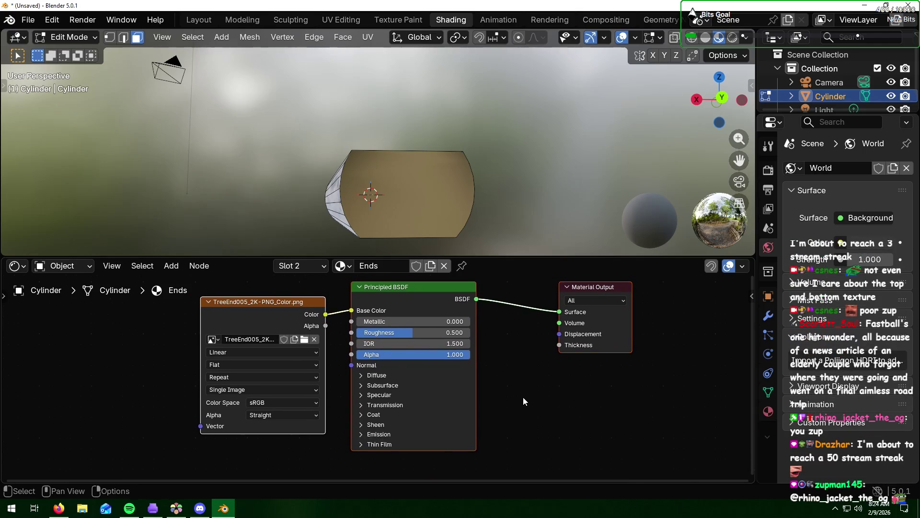
{"action": "scroll", "coordinate": [522, 401], "scroll_direction": "down", "scroll_amount": 1}
{"action": "mouse_move", "coordinate": [297, 335]}
{"action": "left_mouse_down"}
{"action": "mouse_move", "coordinate": [380, 343]}
{"action": "mouse_move", "coordinate": [363, 342]}
{"action": "mouse_move", "coordinate": [384, 331]}
{"action": "mouse_move", "coordinate": [376, 322]}
{"action": "left_mouse_up"}
- Add an empty Image Texture node and a Normal Map node below the Ends shader nodes
{"action": "right_click", "coordinate": [227, 344]}
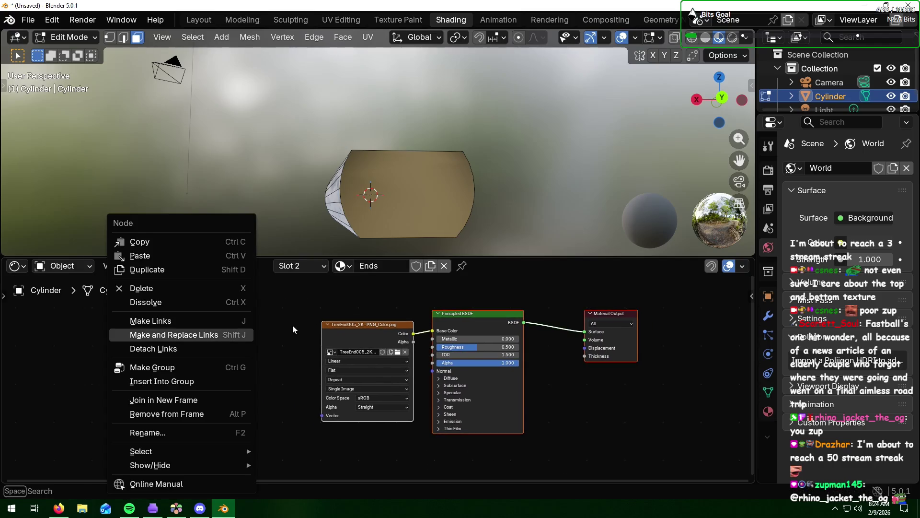
{"action": "left_click", "coordinate": [172, 266]}
{"action": "mouse_move", "coordinate": [216, 361]}
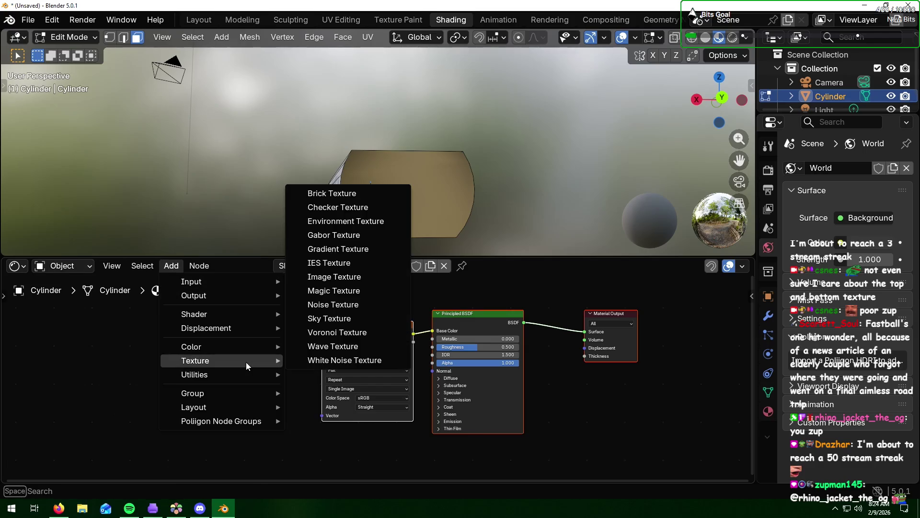
{"action": "left_click", "coordinate": [338, 276]}
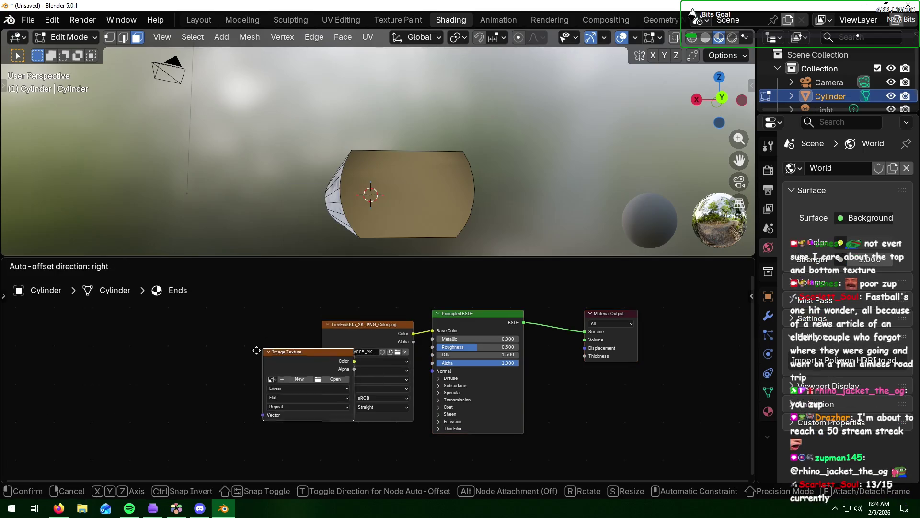
{"action": "left_click", "coordinate": [220, 397]}
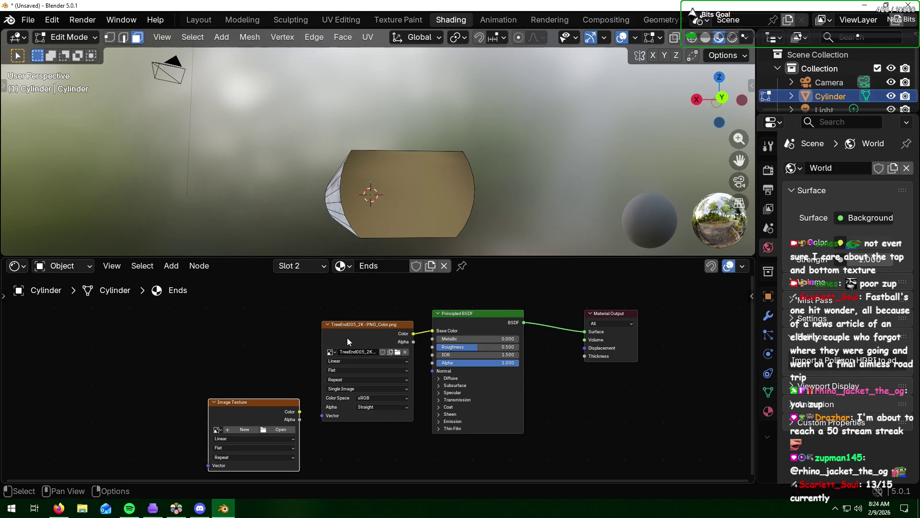
{"action": "left_click_drag", "start_coordinate": [341, 336], "coordinate": [230, 308]}
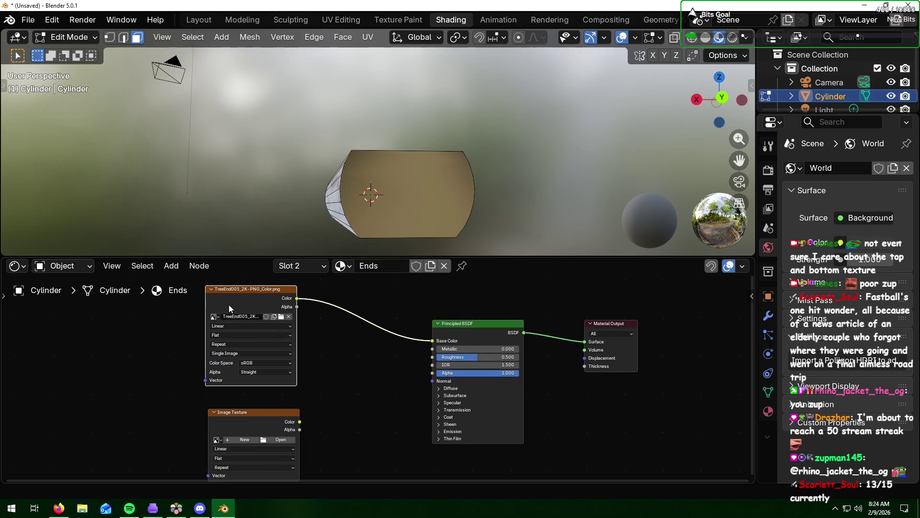
{"action": "right_click", "coordinate": [321, 406]}
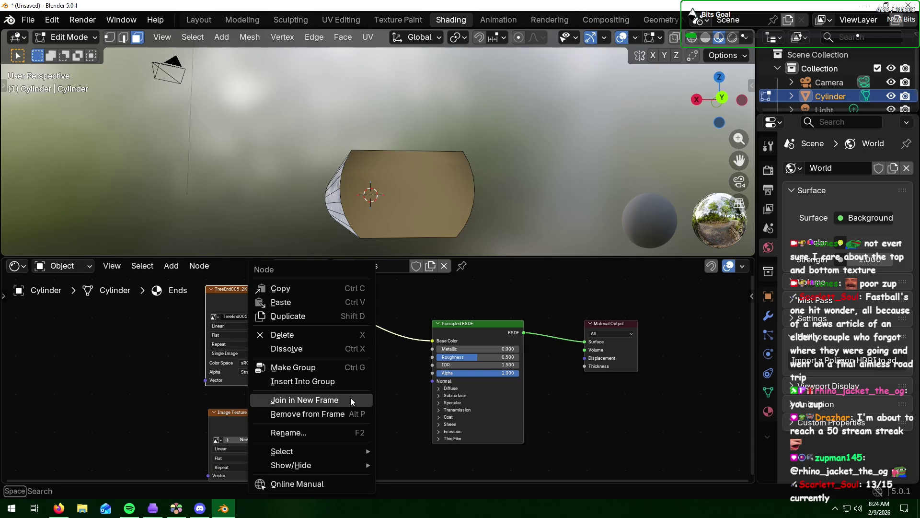
{"action": "left_click", "coordinate": [172, 267]}
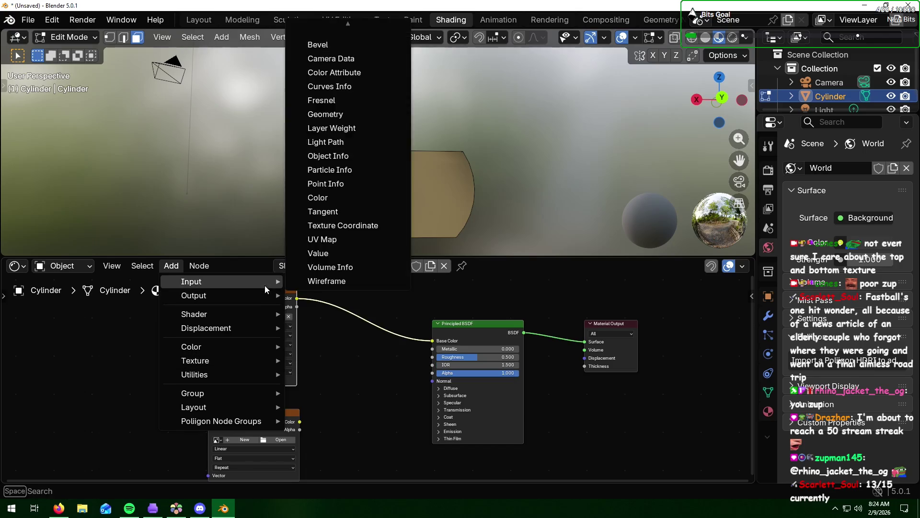
{"action": "mouse_move", "coordinate": [206, 328]}
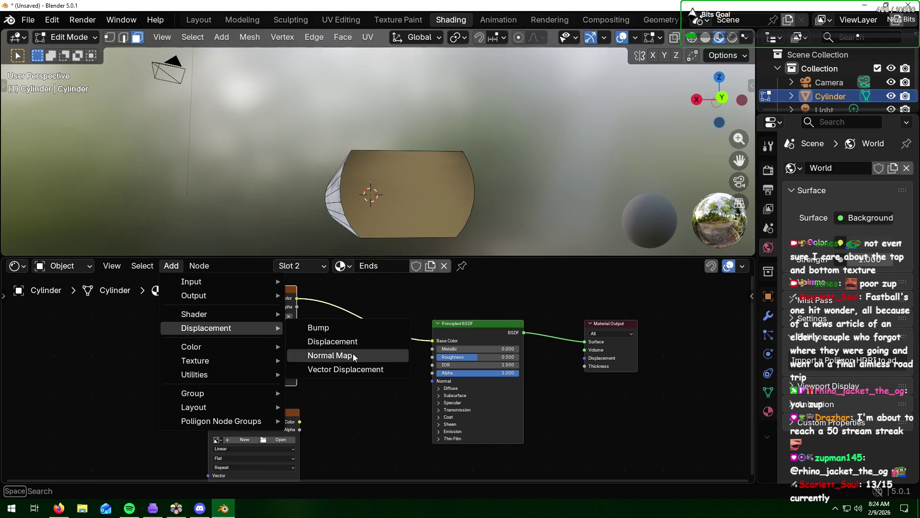
{"action": "left_click", "coordinate": [335, 354]}
{"action": "left_click", "coordinate": [338, 384]}
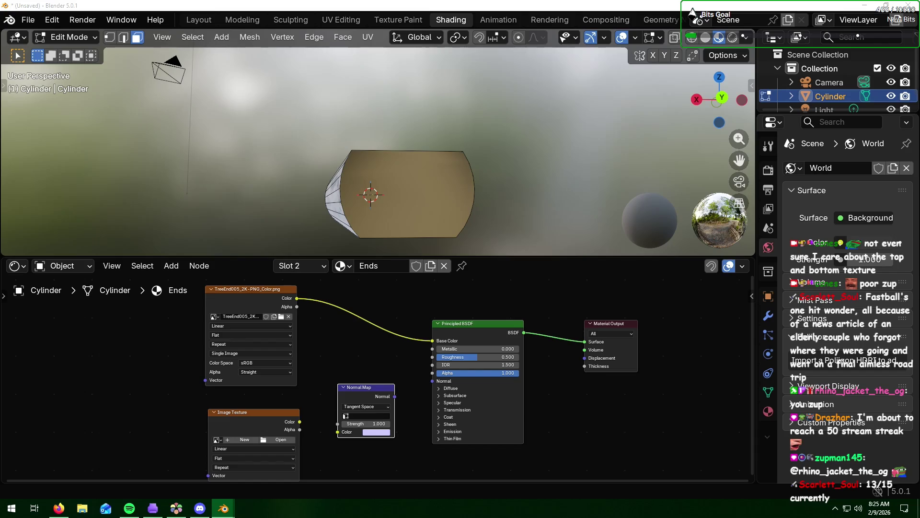
- Load TreeEnd005 NormalDX into the texture and wire it through Normal Map into BSDF Normal
{"action": "key", "text": "Return"}
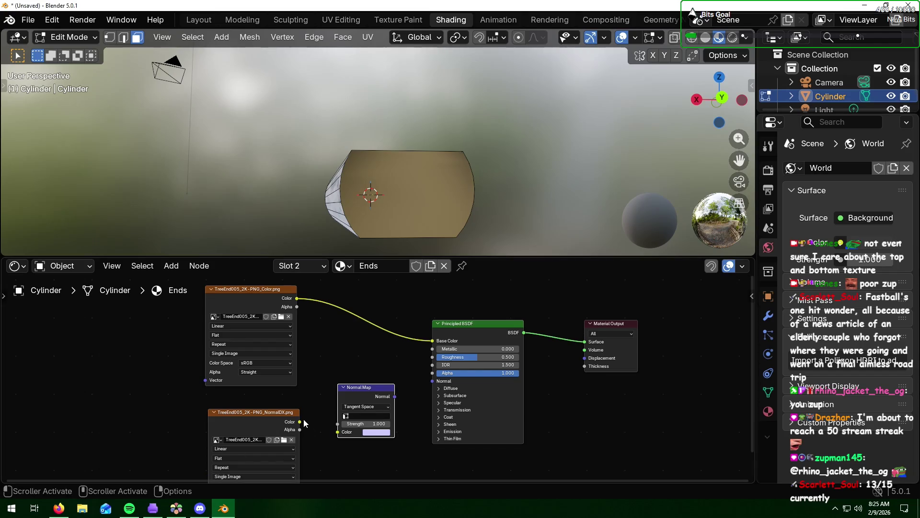
{"action": "left_click_drag", "start_coordinate": [299, 422], "coordinate": [338, 432]}
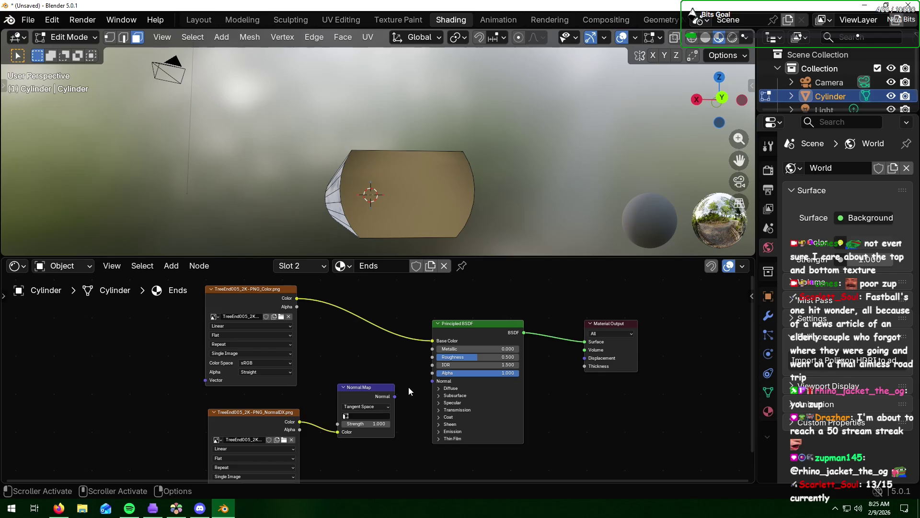
{"action": "left_click_drag", "start_coordinate": [393, 397], "coordinate": [429, 383]}
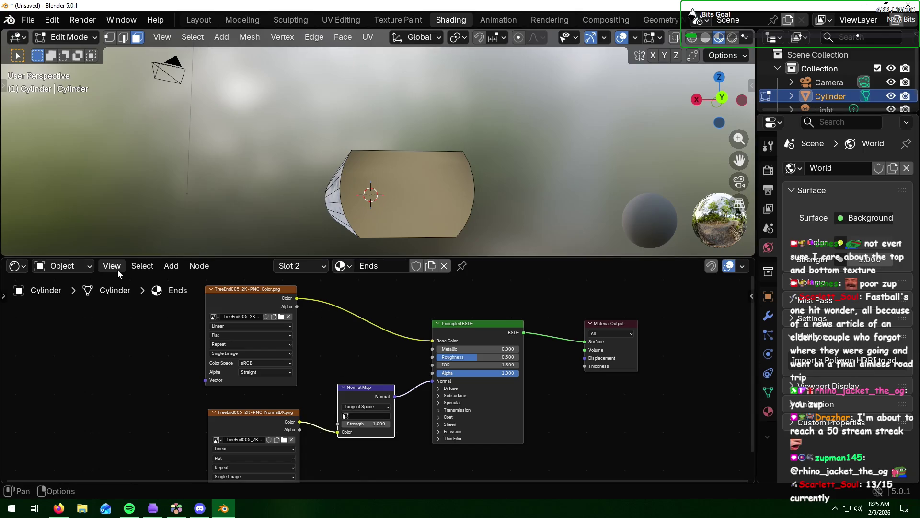
{"action": "left_click", "coordinate": [172, 267]}
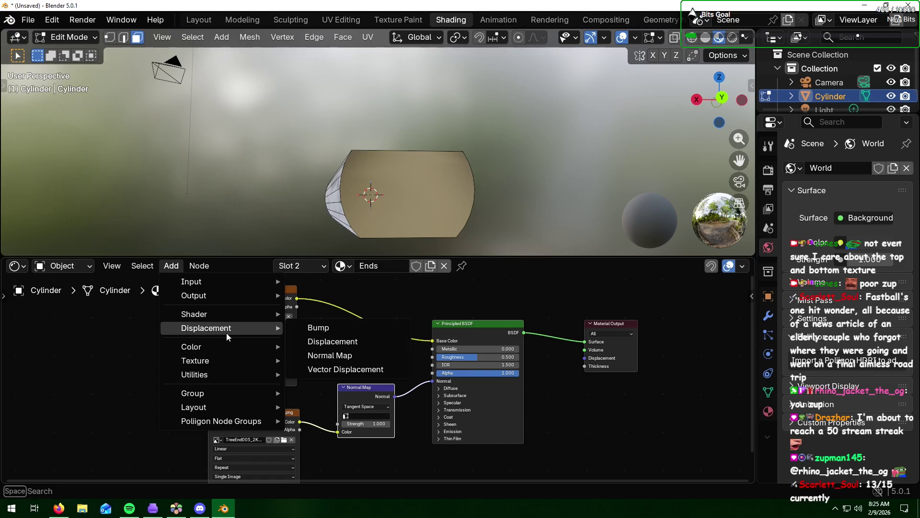
{"action": "mouse_move", "coordinate": [206, 327]}
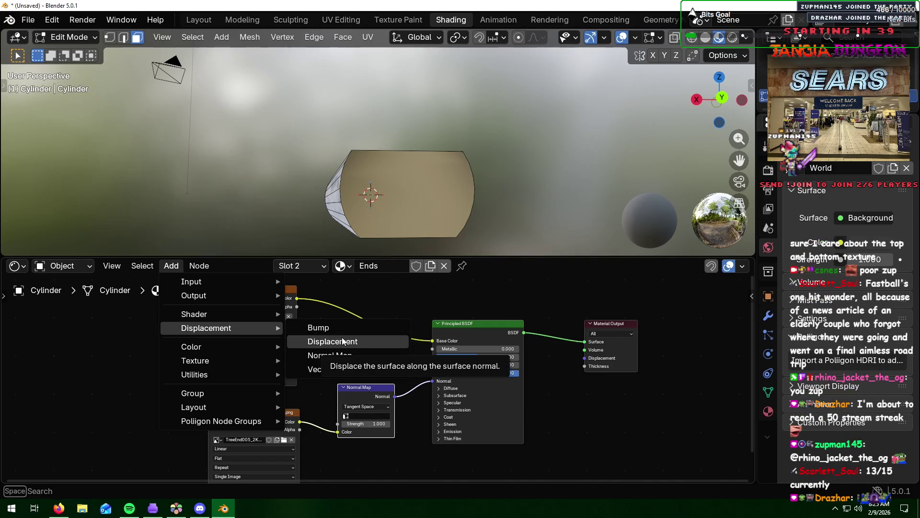
{"action": "left_click", "coordinate": [343, 341]}
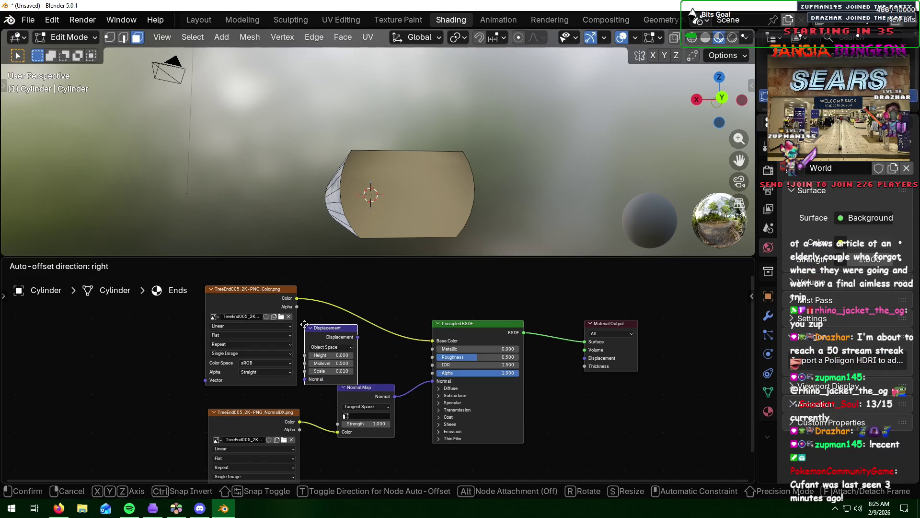
{"action": "key", "text": "Escape"}
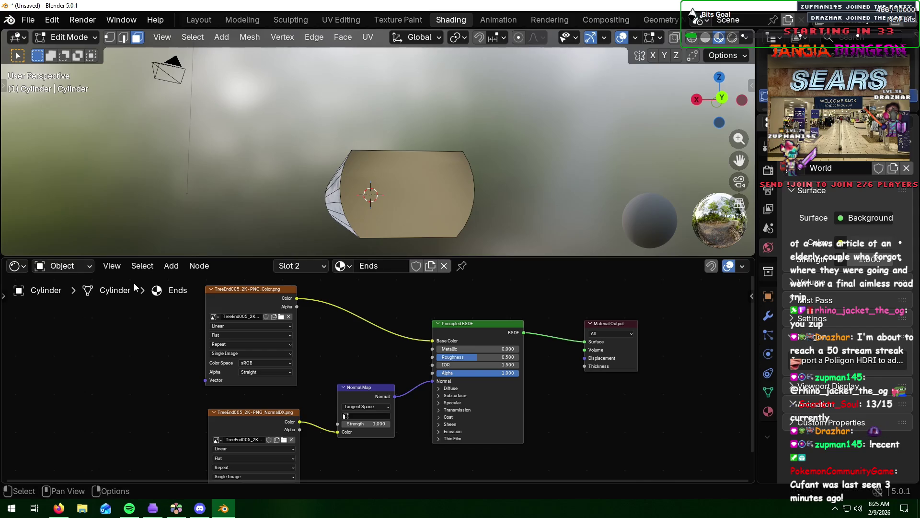
{"action": "left_click", "coordinate": [172, 267]}
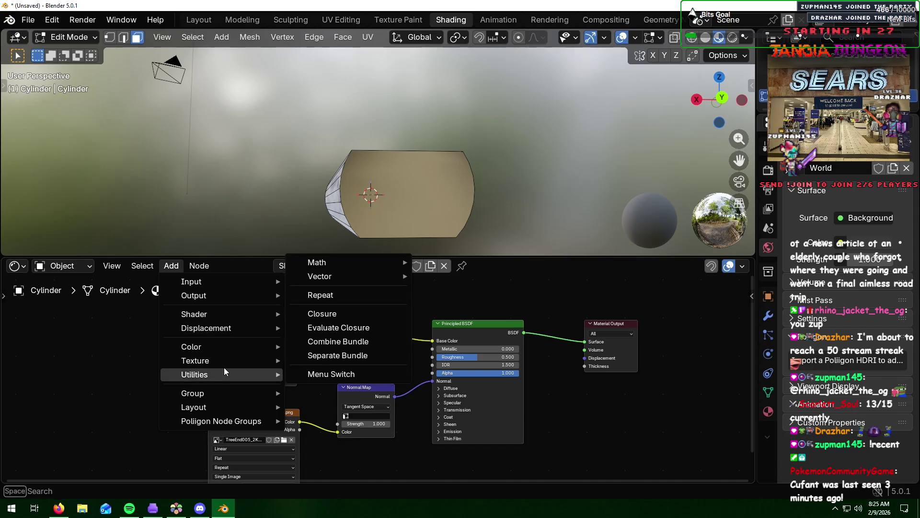
{"action": "mouse_move", "coordinate": [196, 360]}
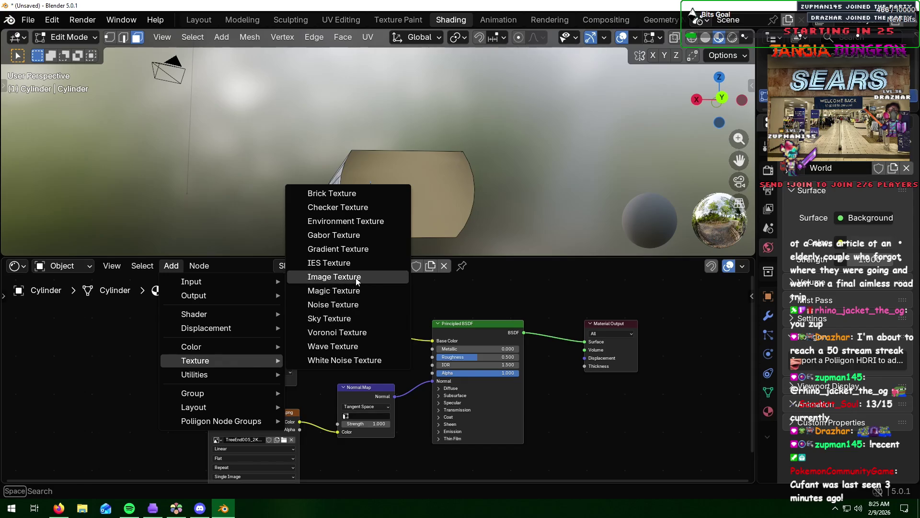
- Drive the Ends material's Roughness from the TreeEnd005 roughness image via a new Image Texture
{"action": "left_click", "coordinate": [335, 276]}
{"action": "left_click", "coordinate": [87, 327]}
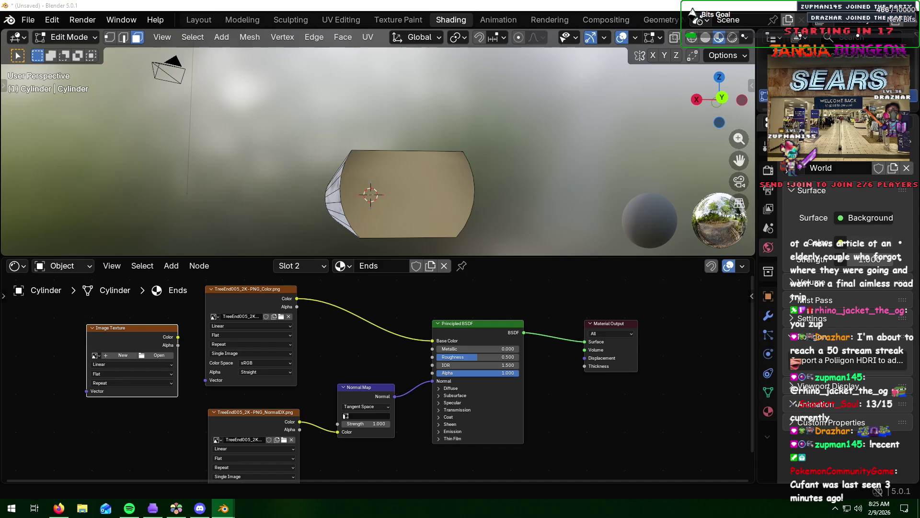
{"action": "key", "text": "Return"}
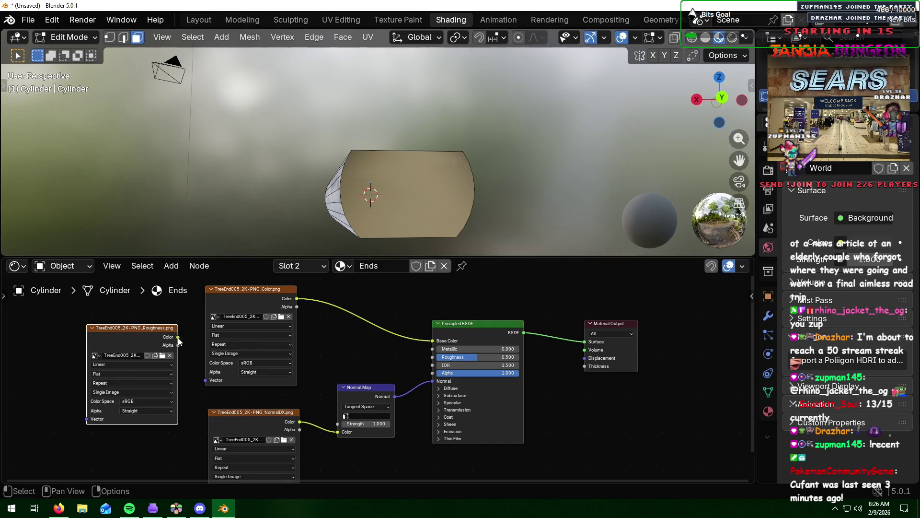
{"action": "left_click_drag", "start_coordinate": [177, 336], "coordinate": [430, 357]}
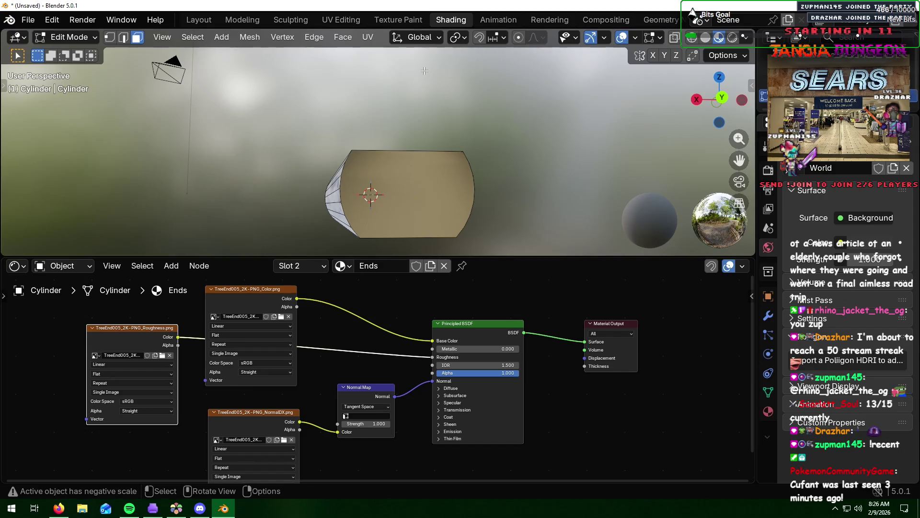
{"action": "left_click", "coordinate": [212, 18]}
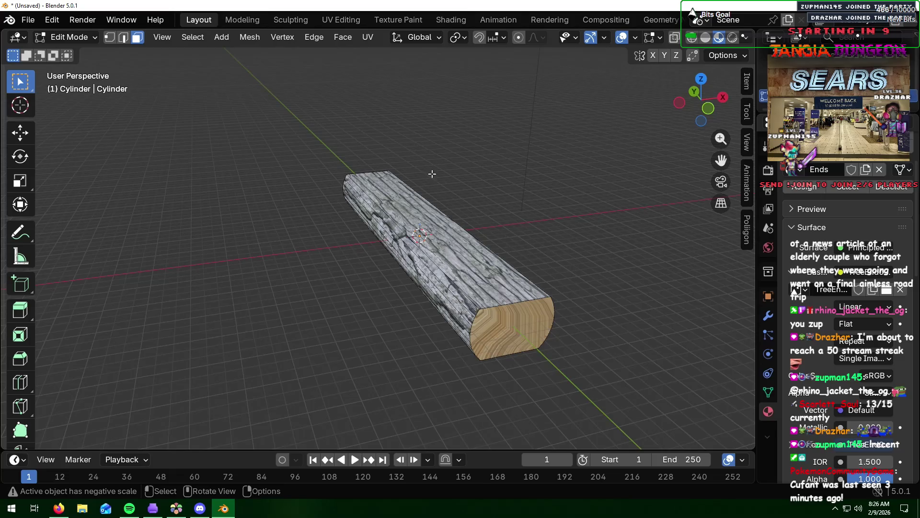
- Unwrap the log's wood-grain end cap and show its layout in the UV Editing workspace
{"action": "mouse_move", "coordinate": [532, 268]}
{"action": "middle_mouse_down"}
{"action": "mouse_move", "coordinate": [558, 289]}
{"action": "mouse_move", "coordinate": [555, 281]}
{"action": "middle_mouse_up"}
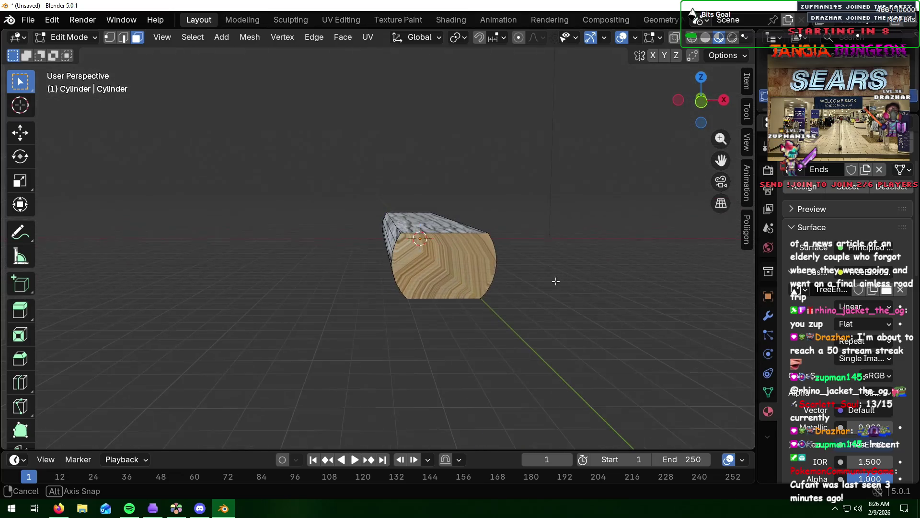
{"action": "left_click", "coordinate": [447, 262]}
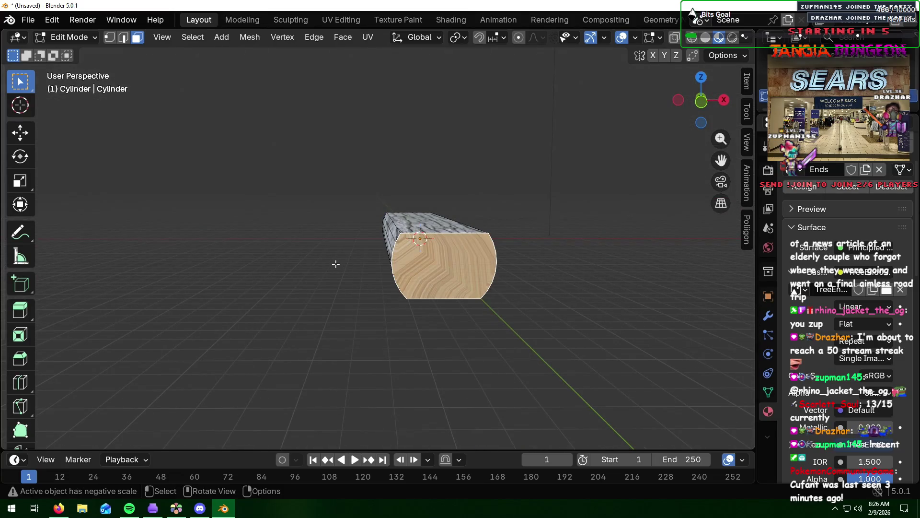
{"action": "mouse_move", "coordinate": [335, 264]}
{"action": "middle_mouse_down"}
{"action": "mouse_move", "coordinate": [318, 254]}
{"action": "mouse_move", "coordinate": [613, 234]}
{"action": "middle_mouse_up"}
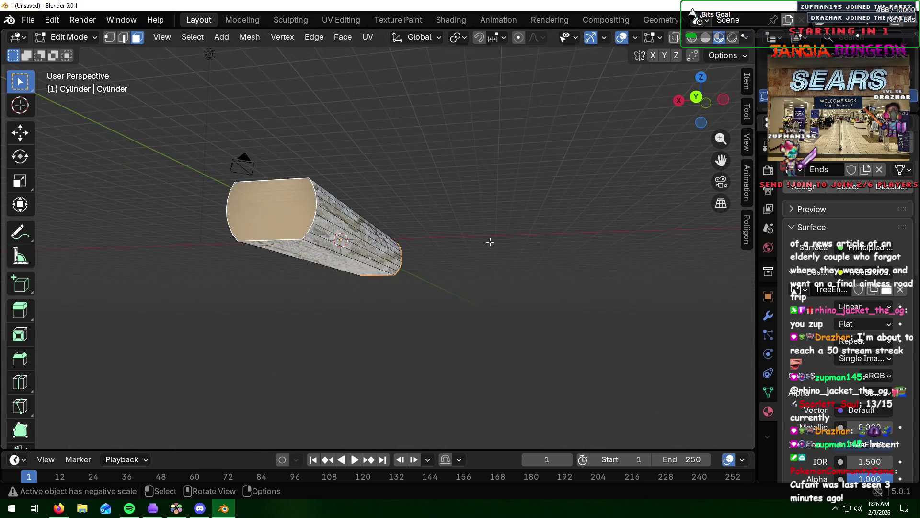
{"action": "middle_click_drag", "start_coordinate": [500, 249], "coordinate": [269, 269]}
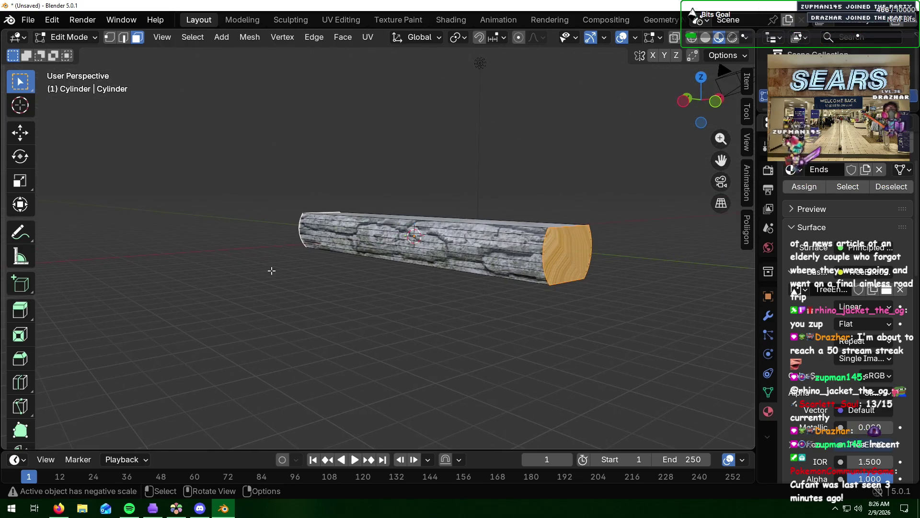
{"action": "key", "text": "u"}
{"action": "left_click", "coordinate": [258, 271]}
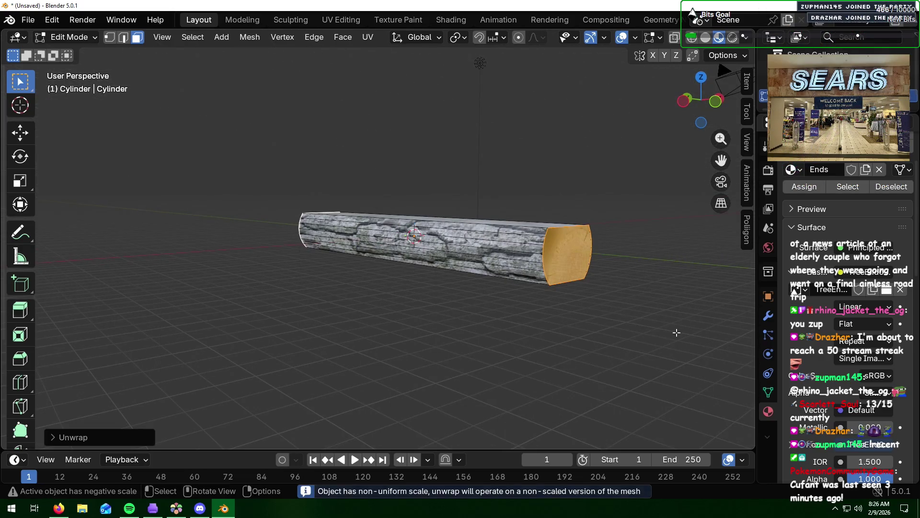
{"action": "left_click", "coordinate": [342, 19]}
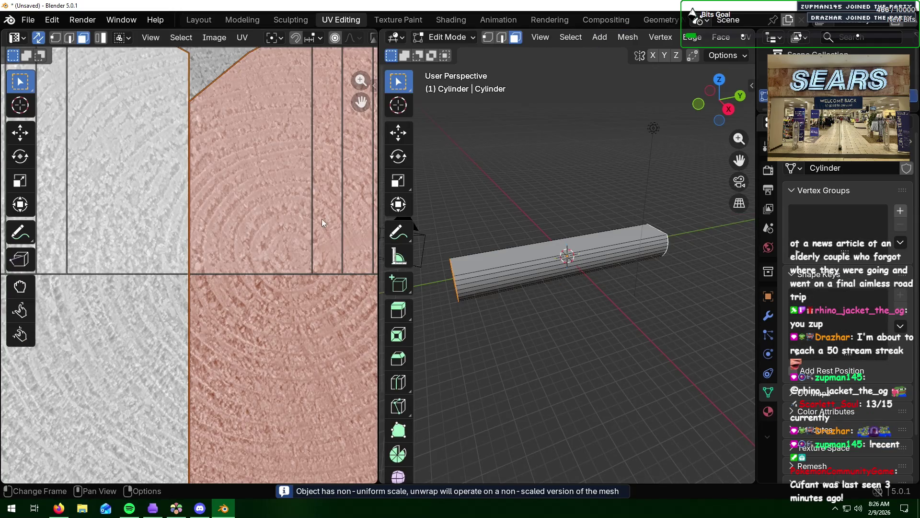
{"action": "scroll", "coordinate": [228, 219], "scroll_direction": "down", "scroll_amount": 3}
{"action": "scroll", "coordinate": [228, 219], "scroll_direction": "down", "scroll_amount": 3}
{"action": "scroll", "coordinate": [229, 222], "scroll_direction": "up", "scroll_amount": 3}
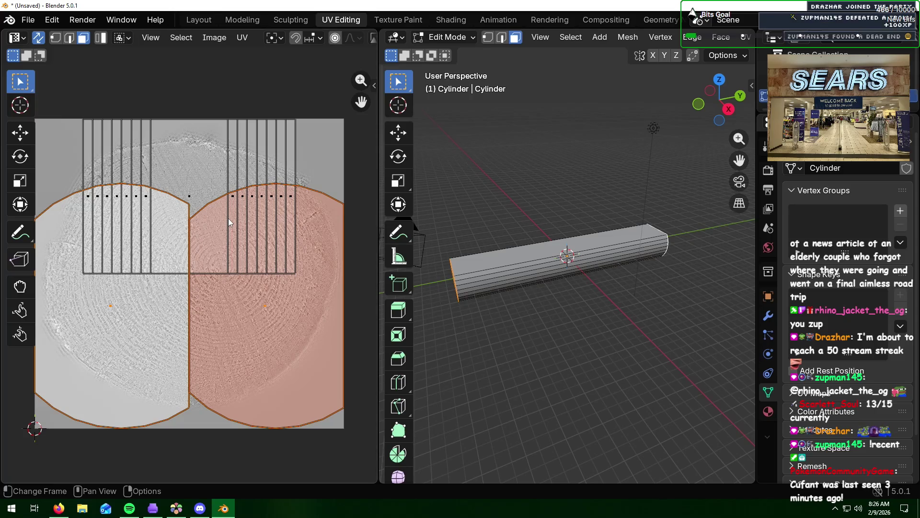
- Select only the log's end face and unwrap it angle-based
{"action": "left_click", "coordinate": [229, 255], "text": "ctrl"}
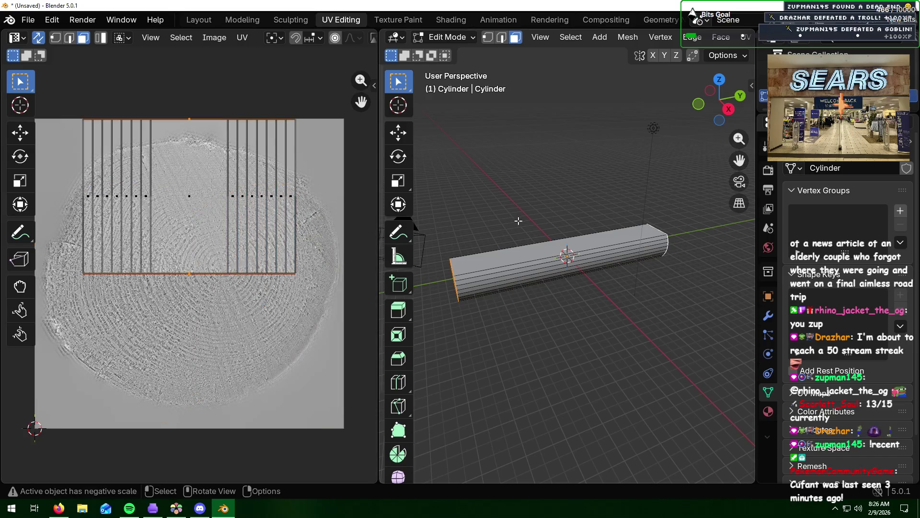
{"action": "left_click", "coordinate": [659, 298]}
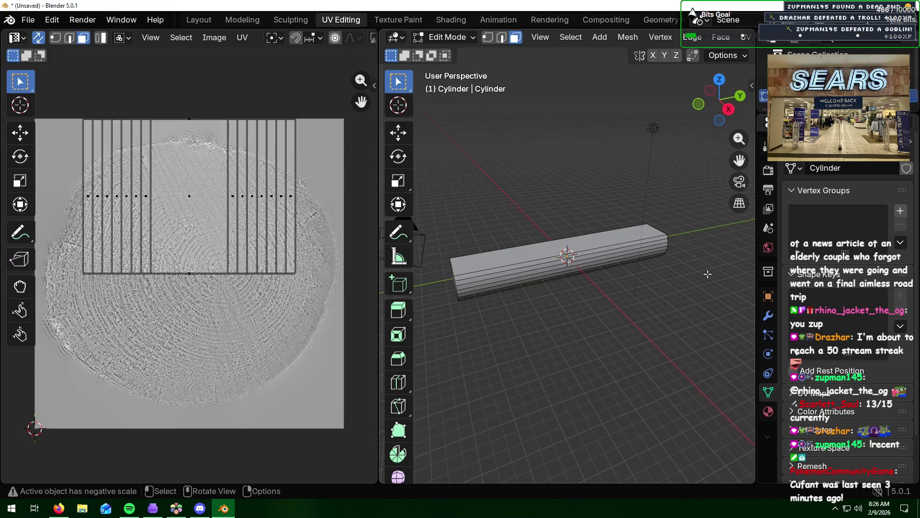
{"action": "middle_click_drag", "start_coordinate": [708, 274], "coordinate": [669, 288]}
{"action": "left_click", "coordinate": [661, 293]}
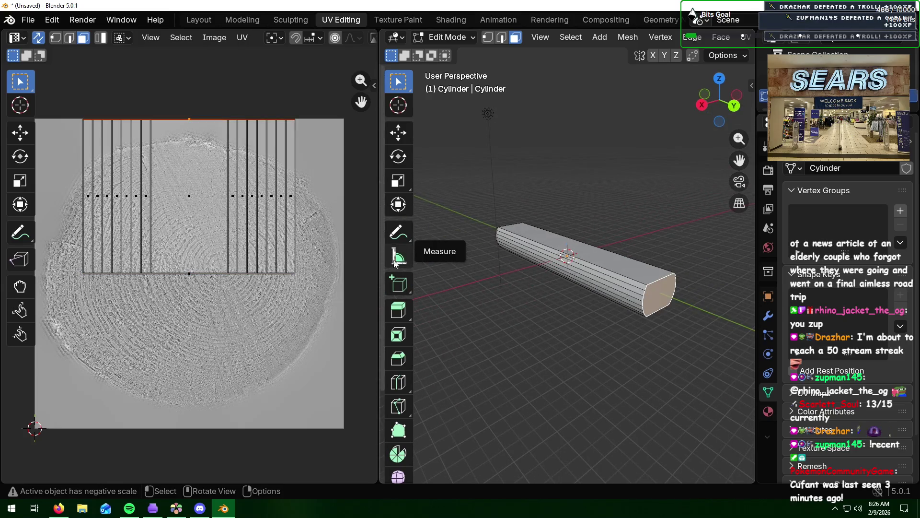
{"action": "key", "text": "u"}
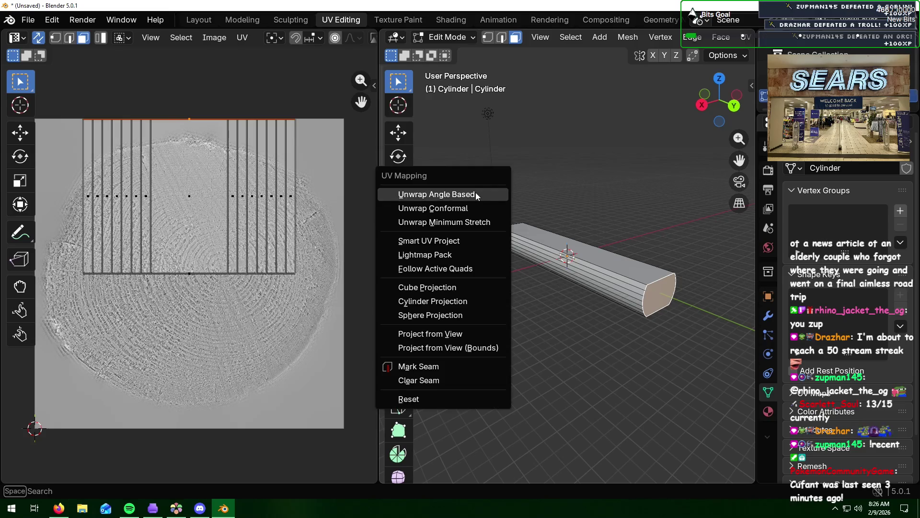
{"action": "left_click", "coordinate": [476, 191]}
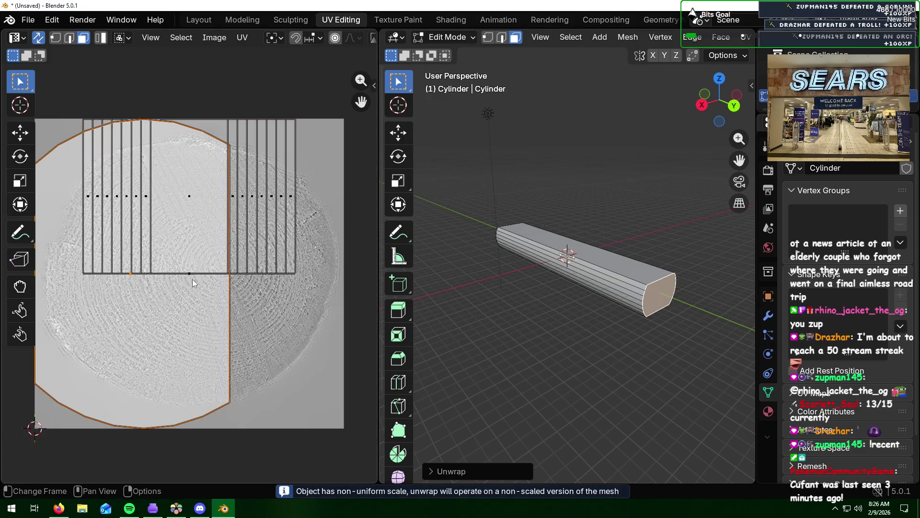
- Move, rotate 90° and slightly shrink the end-cap UV island onto the tree-ring image
{"action": "key", "text": "g"}
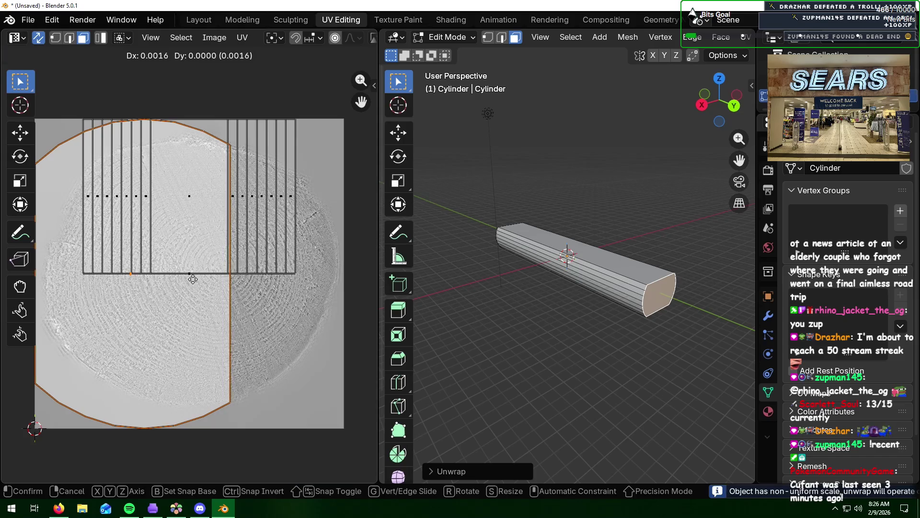
{"action": "left_click", "coordinate": [250, 279]}
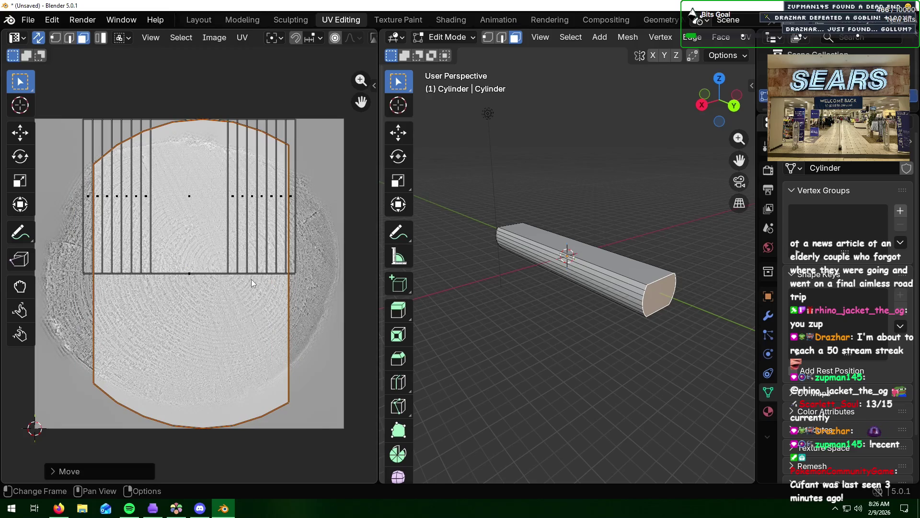
{"action": "type", "text": "r90"}
{"action": "key", "text": "Return"}
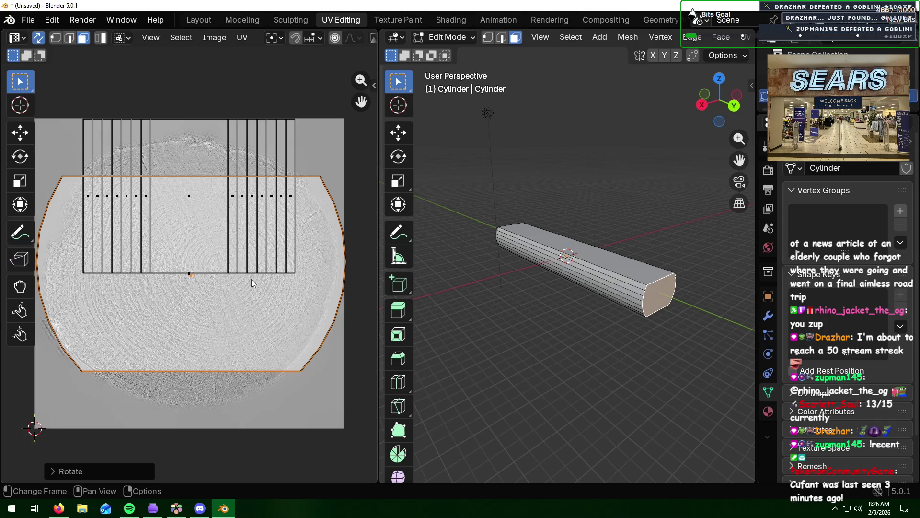
{"action": "key", "text": "s"}
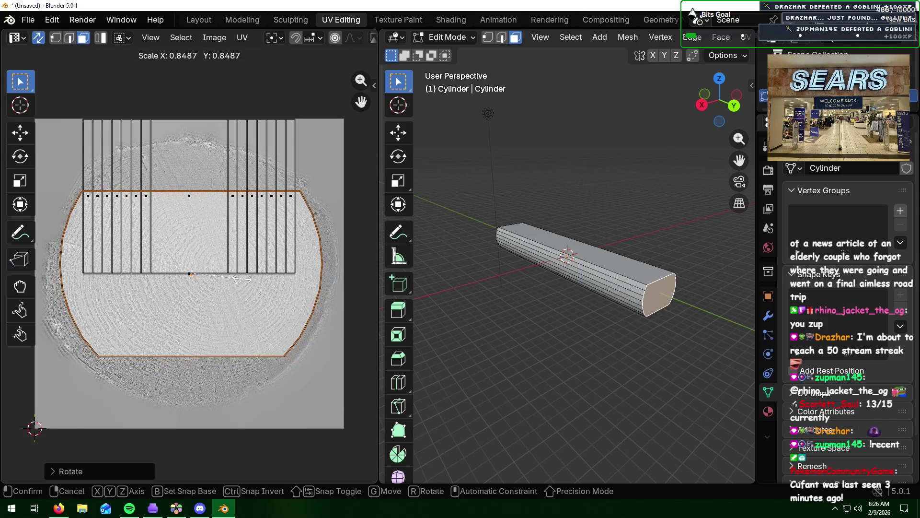
{"action": "left_click", "coordinate": [237, 279]}
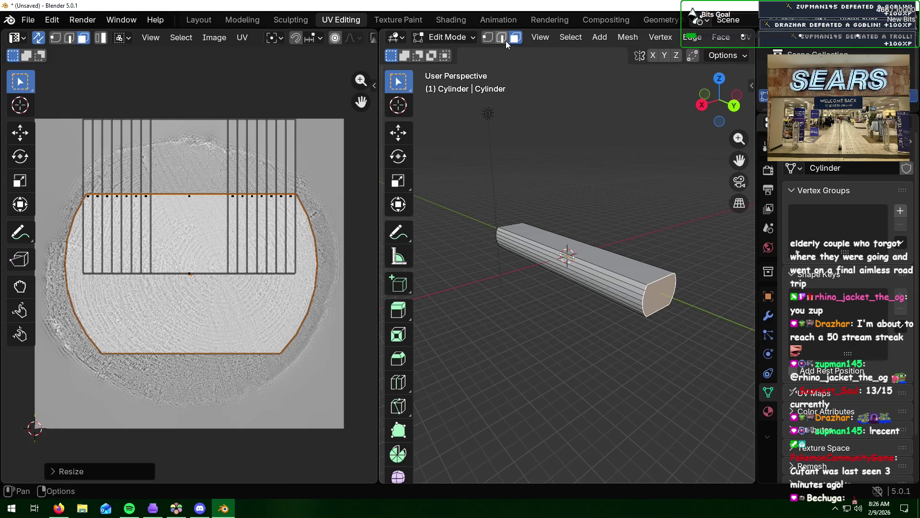
{"action": "scroll", "coordinate": [723, 43], "scroll_direction": "down", "scroll_amount": 2}
{"action": "scroll", "coordinate": [719, 40], "scroll_direction": "down", "scroll_amount": 4}
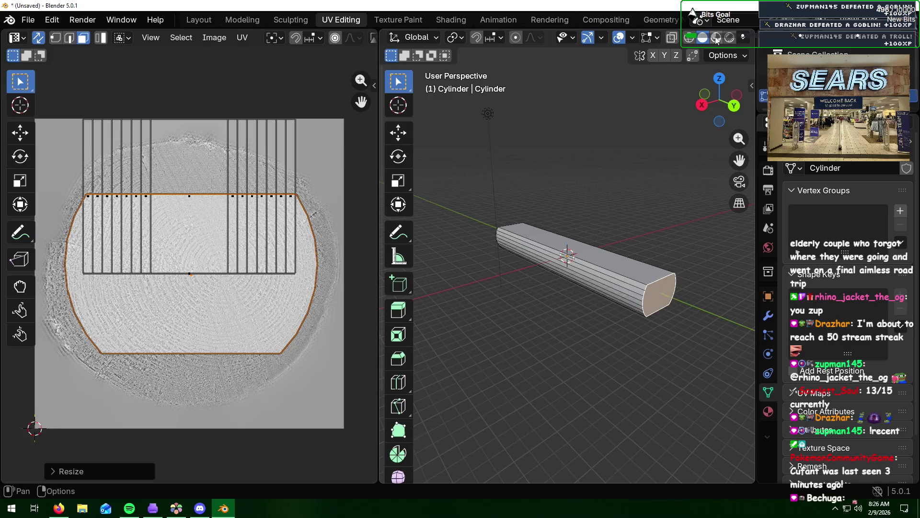
- In Material Preview, select the opposite end cap's edge loop and re-unwrap it angle-based
{"action": "left_click", "coordinate": [715, 38]}
{"action": "middle_click_drag", "start_coordinate": [669, 216], "coordinate": [635, 316]}
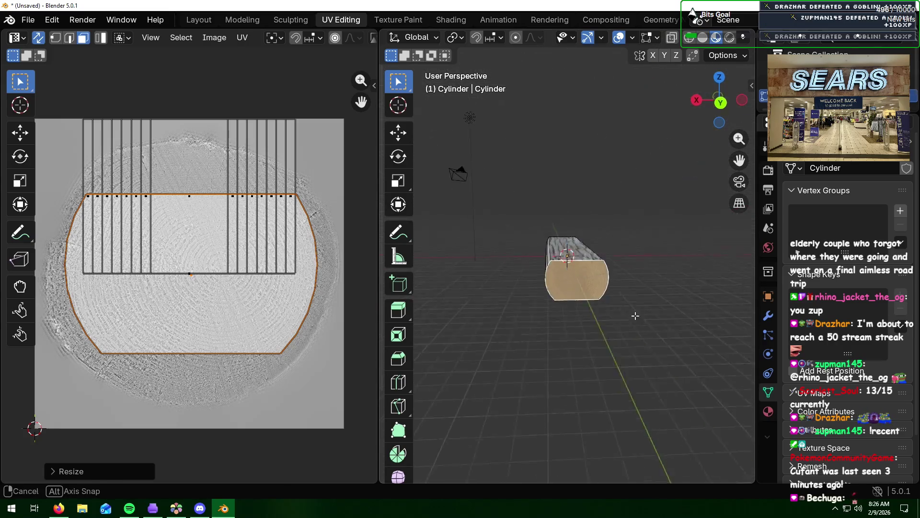
{"action": "scroll", "coordinate": [634, 316], "scroll_direction": "up", "scroll_amount": 5}
{"action": "scroll", "coordinate": [623, 257], "scroll_direction": "down", "scroll_amount": 3}
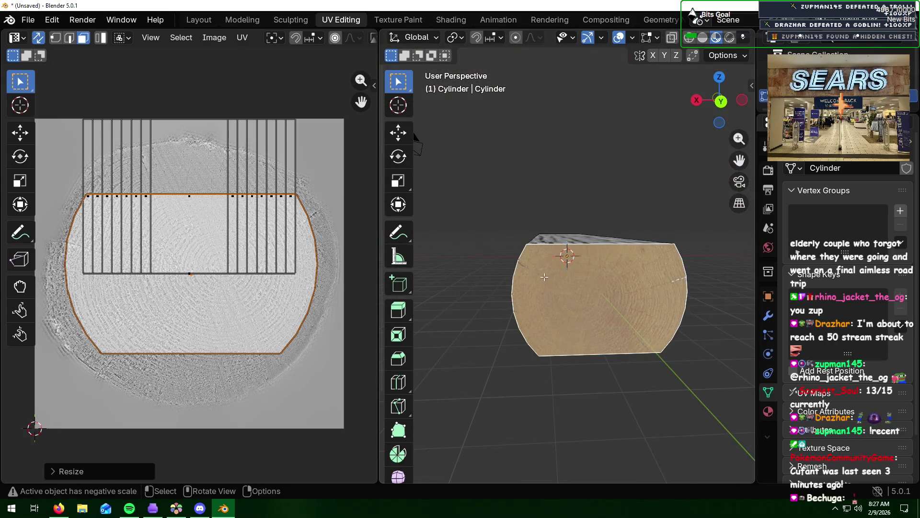
{"action": "left_click", "coordinate": [481, 277]}
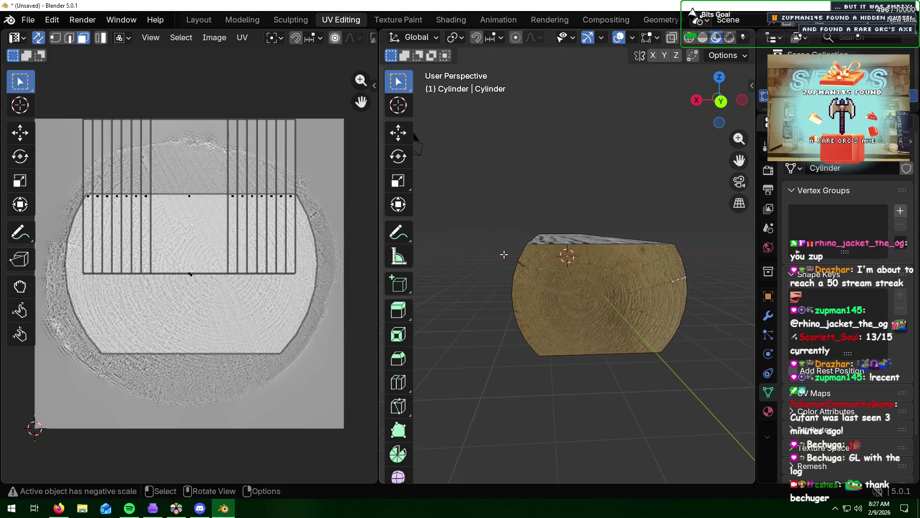
{"action": "middle_click_drag", "start_coordinate": [483, 260], "coordinate": [205, 292]}
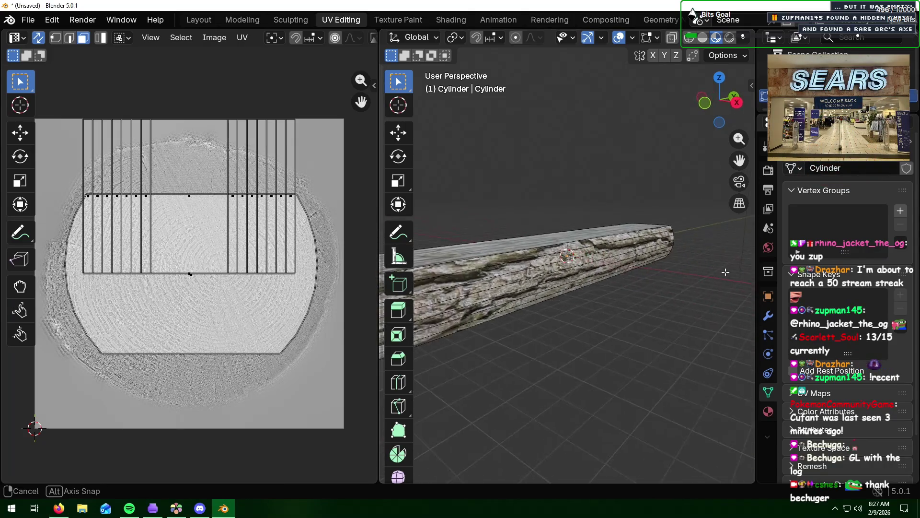
{"action": "middle_click_drag", "start_coordinate": [529, 321], "coordinate": [542, 315]}
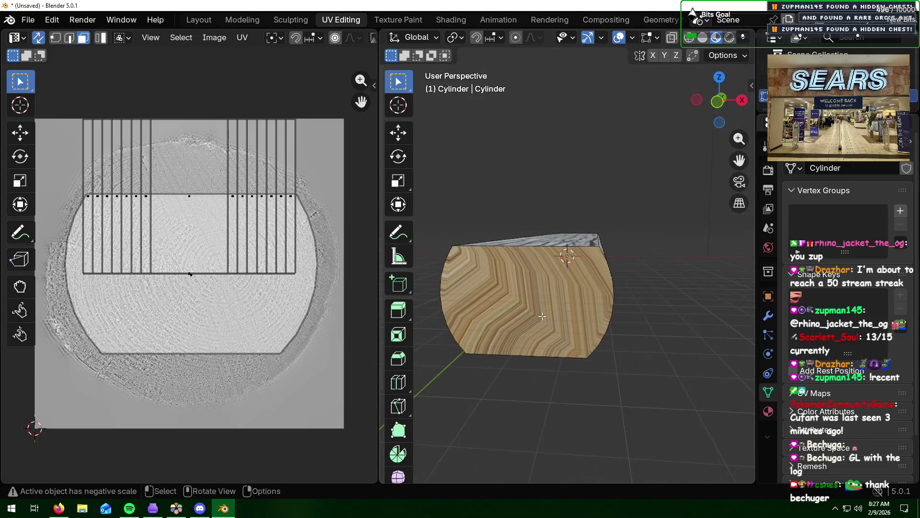
{"action": "left_click", "coordinate": [543, 315], "text": "alt"}
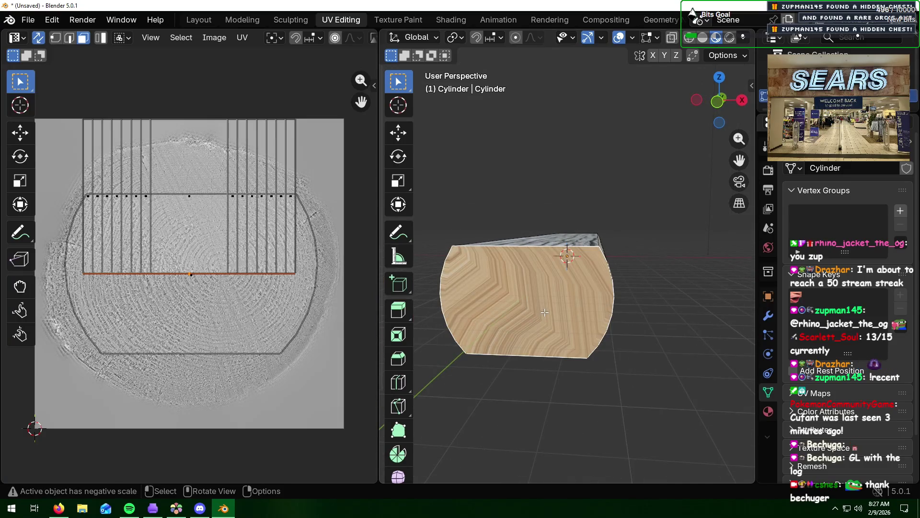
{"action": "key", "text": "u"}
{"action": "left_click", "coordinate": [504, 278]}
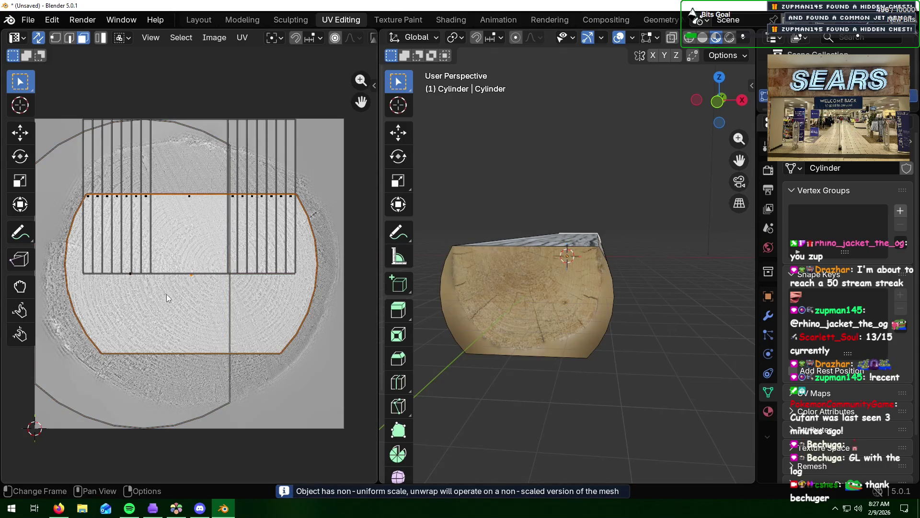
- Move, rotate 90° and scale the second end-cap island over the tree-ring image
{"action": "key", "text": "g"}
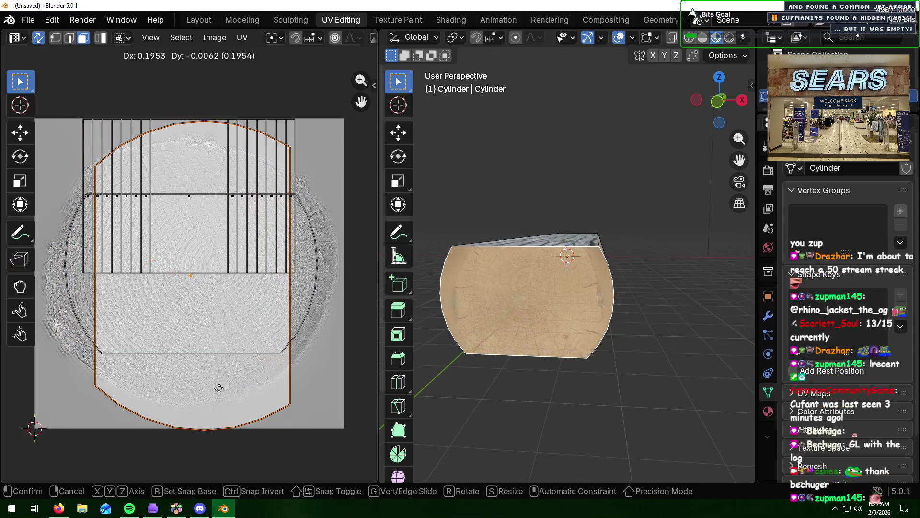
{"action": "left_click", "coordinate": [220, 390]}
{"action": "type", "text": "r"}
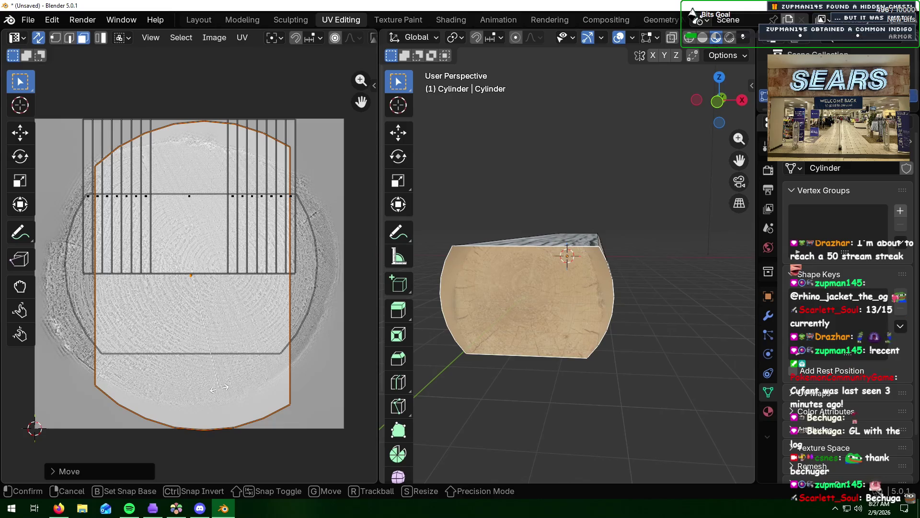
{"action": "type", "text": "90"}
{"action": "key", "text": "Return"}
{"action": "key", "text": "s"}
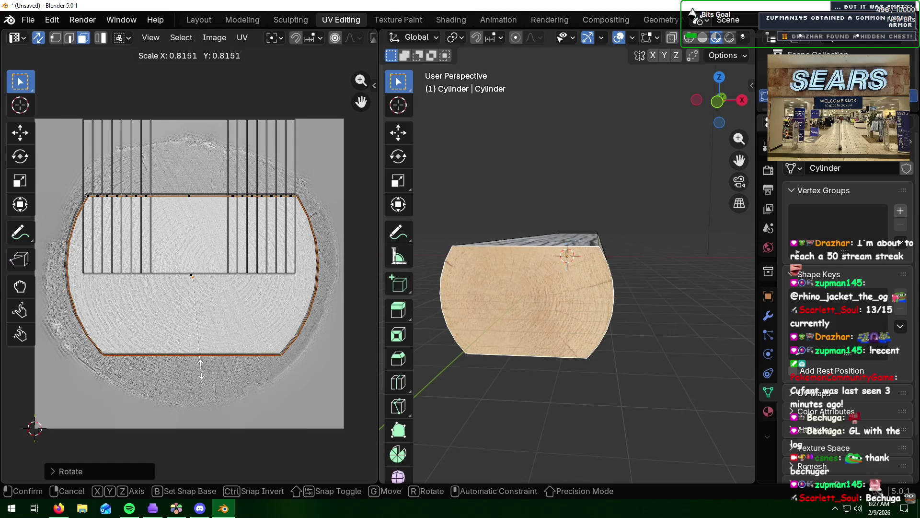
{"action": "left_click", "coordinate": [201, 368]}
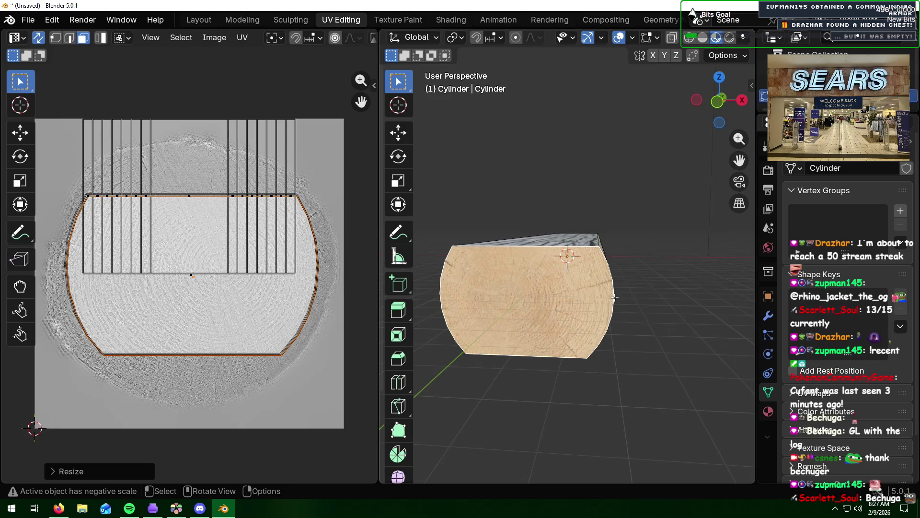
- Rotate the island 180° until the end face shows clean wood rings
{"action": "mouse_move", "coordinate": [614, 297]}
{"action": "middle_mouse_down"}
{"action": "mouse_move", "coordinate": [692, 276]}
{"action": "mouse_move", "coordinate": [583, 314]}
{"action": "middle_mouse_up"}
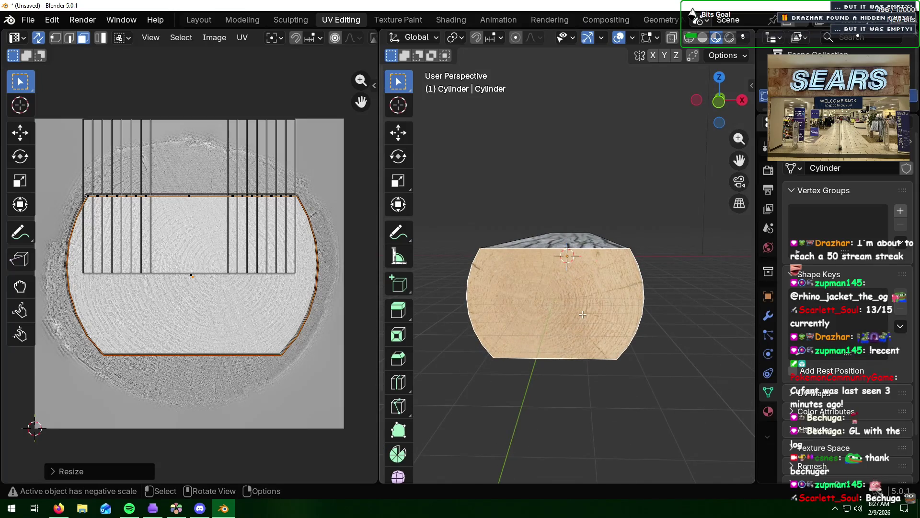
{"action": "type", "text": "r180"}
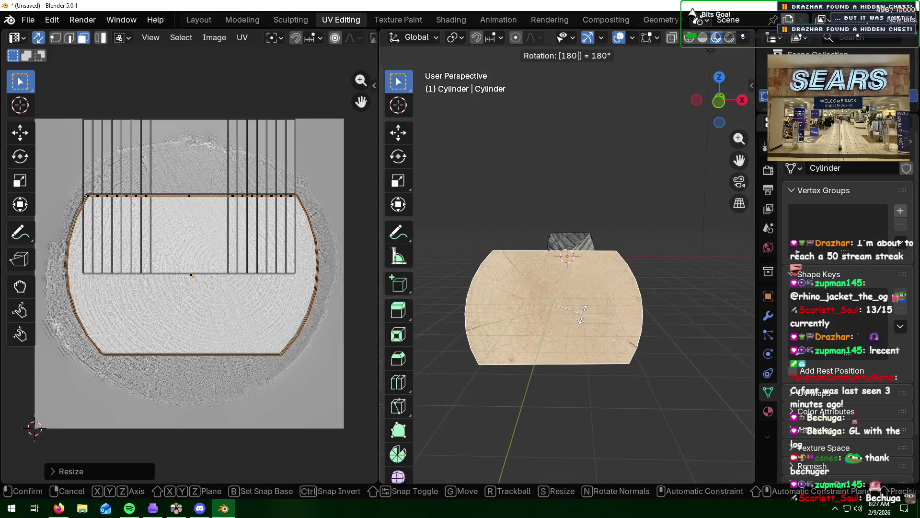
{"action": "key", "text": "Return"}
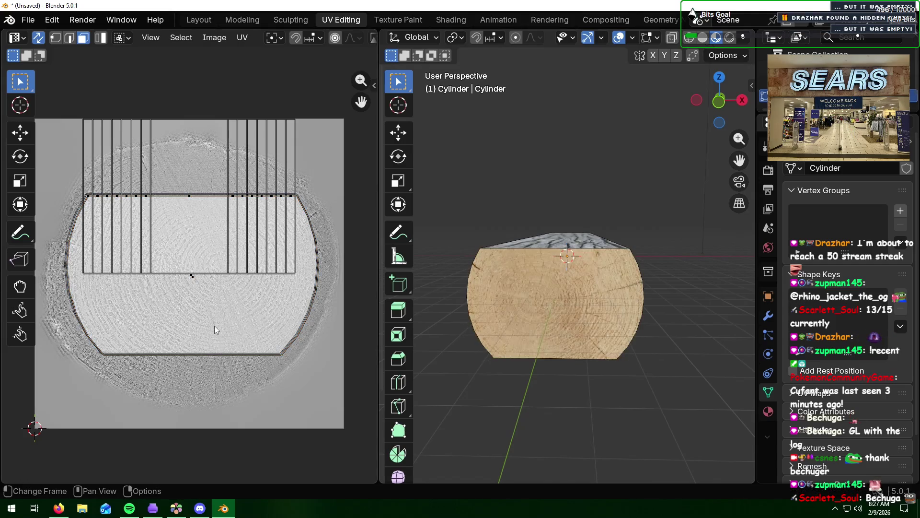
{"action": "type", "text": "r"}
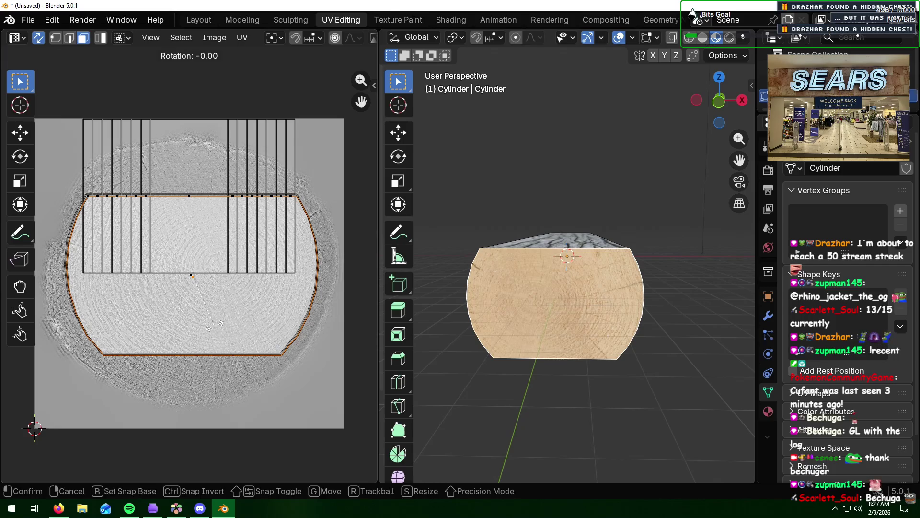
{"action": "type", "text": "180"}
{"action": "key", "text": "Return"}
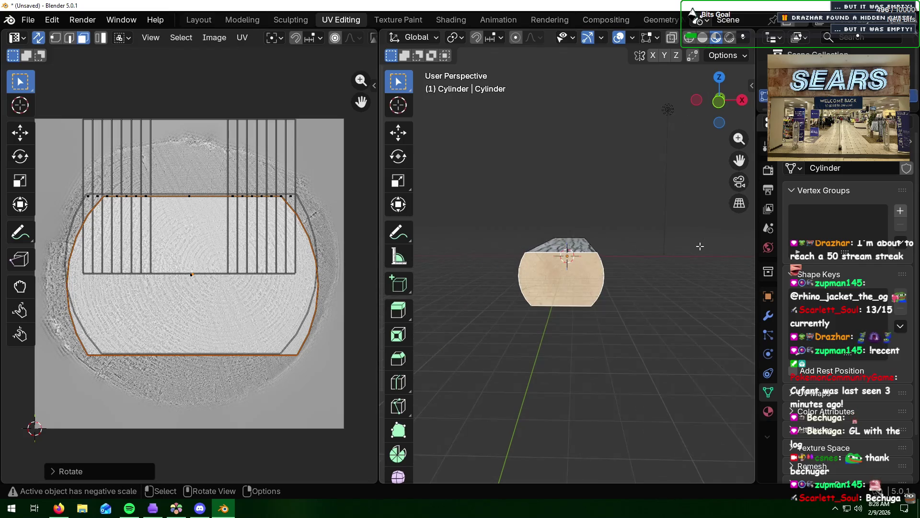
{"action": "mouse_move", "coordinate": [700, 246]}
{"action": "middle_mouse_down"}
{"action": "mouse_move", "coordinate": [454, 243]}
{"action": "mouse_move", "coordinate": [580, 287]}
{"action": "mouse_move", "coordinate": [674, 280]}
{"action": "mouse_move", "coordinate": [686, 267]}
{"action": "mouse_move", "coordinate": [654, 267]}
{"action": "middle_mouse_up"}
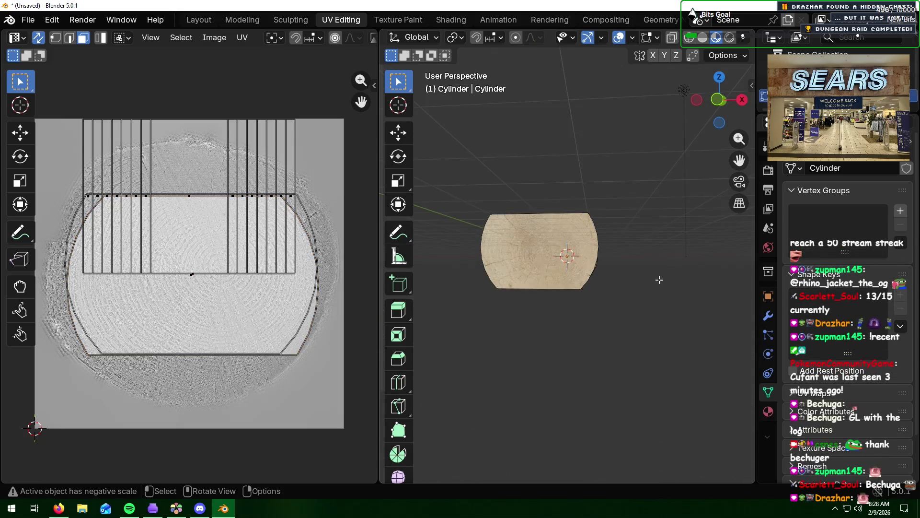
{"action": "scroll", "coordinate": [653, 265], "scroll_direction": "up", "scroll_amount": 6}
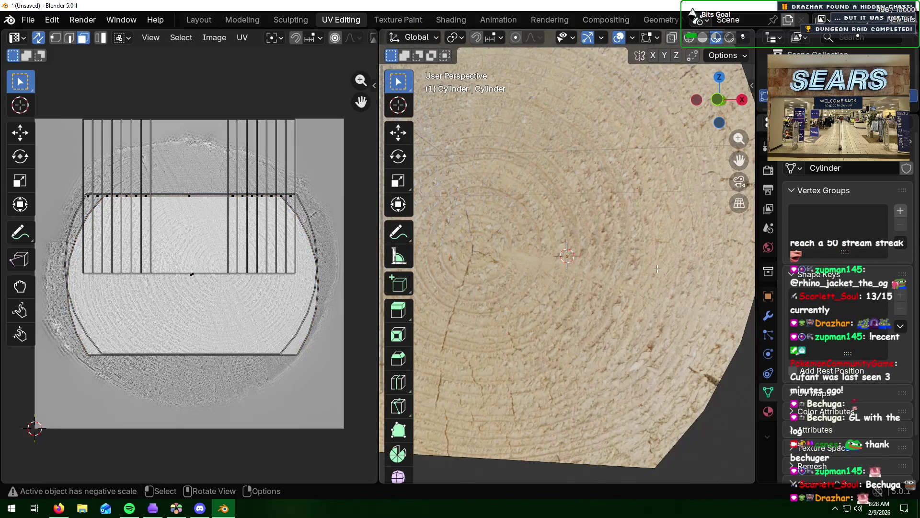
{"action": "scroll", "coordinate": [661, 269], "scroll_direction": "down", "scroll_amount": 4}
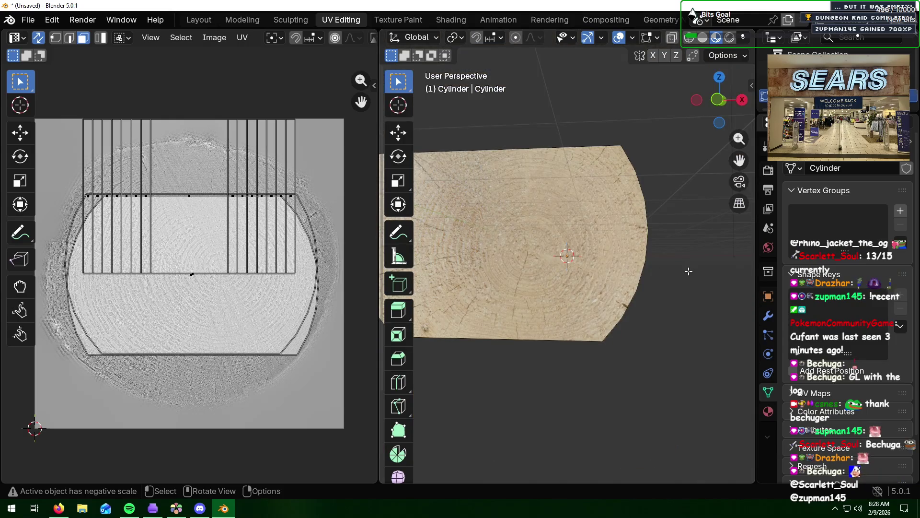
- Return to the Layout workspace and set a Right Orthographic side view of the log
{"action": "mouse_move", "coordinate": [662, 269]}
{"action": "middle_mouse_down"}
{"action": "mouse_move", "coordinate": [676, 271]}
{"action": "mouse_move", "coordinate": [637, 287]}
{"action": "mouse_move", "coordinate": [636, 280]}
{"action": "middle_mouse_up"}
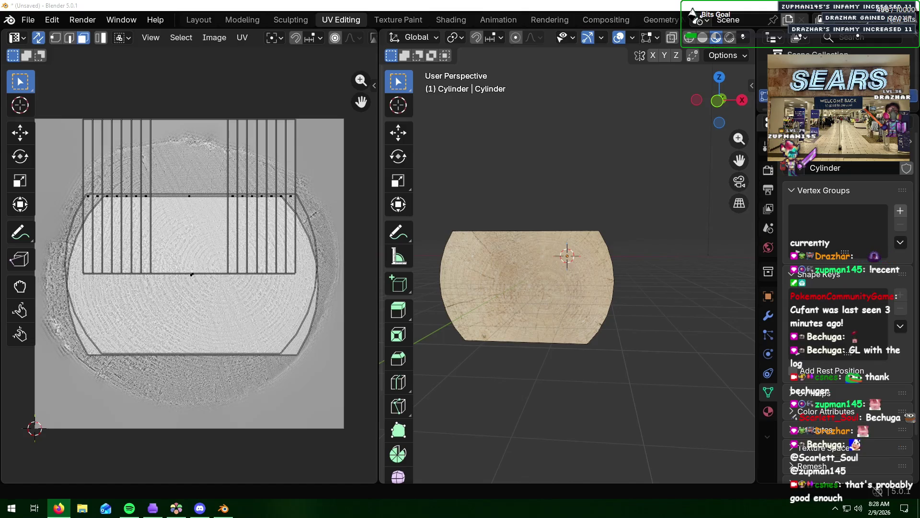
{"action": "left_click", "coordinate": [199, 20]}
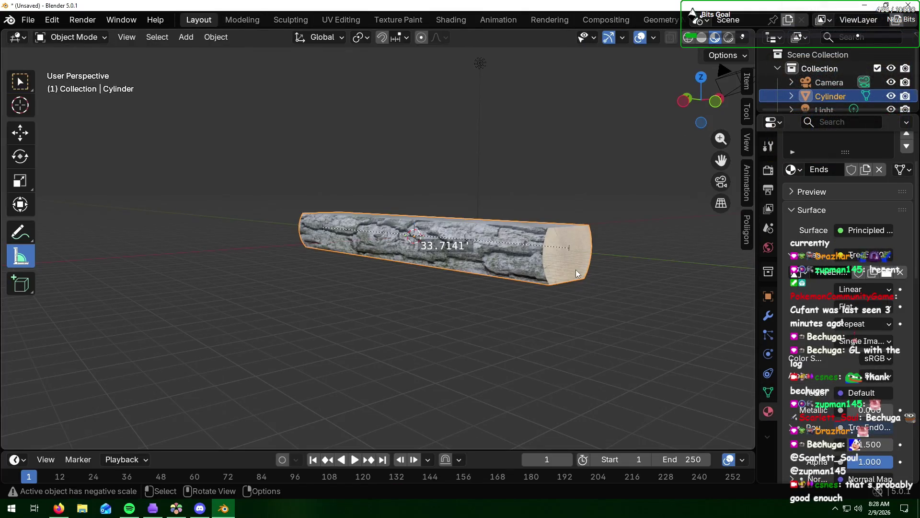
{"action": "middle_click_drag", "start_coordinate": [441, 287], "coordinate": [531, 278]}
{"action": "key", "text": "KP_1"}
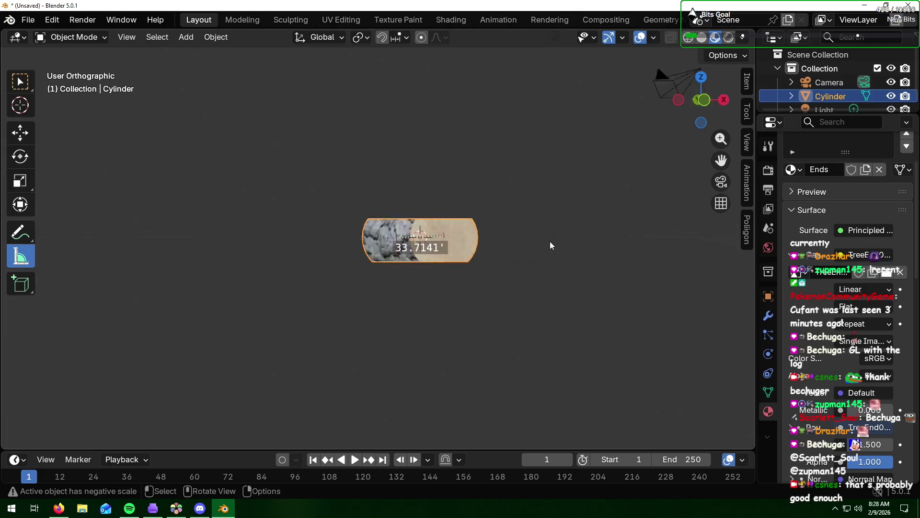
{"action": "key", "text": "KP_3"}
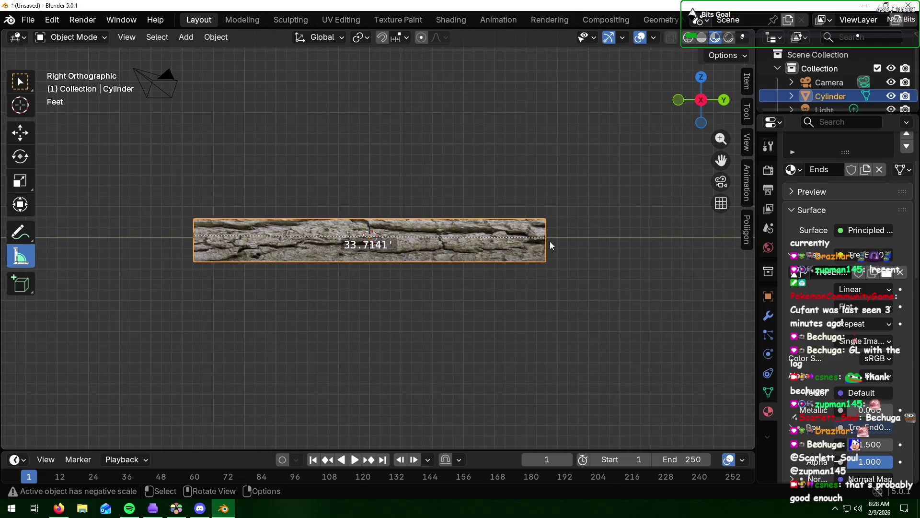
- Shorten the log by scaling it along the global Y axis, dismissing the delete prompt
{"action": "key", "text": "s"}
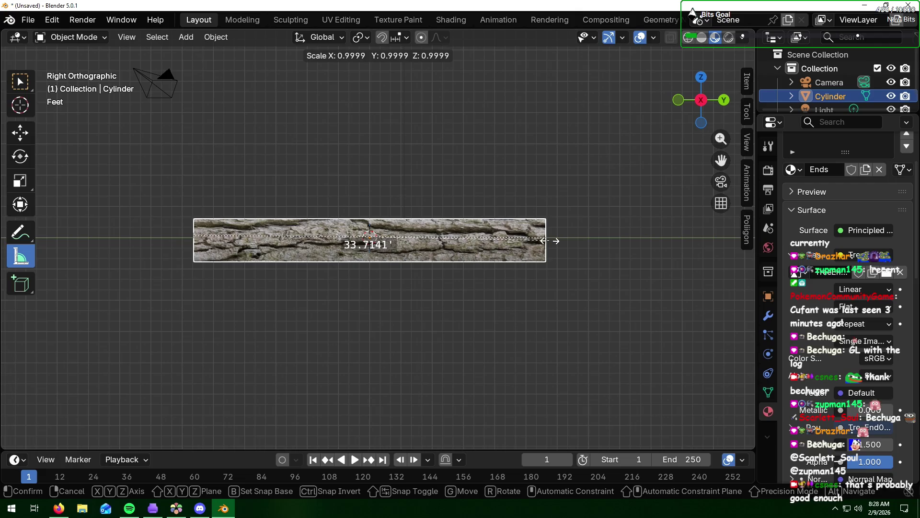
{"action": "key", "text": "y"}
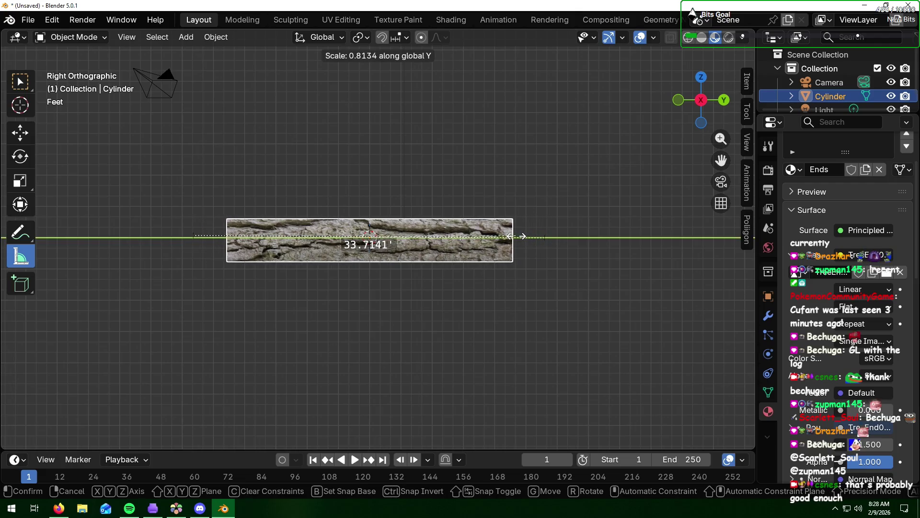
{"action": "left_click", "coordinate": [516, 236]}
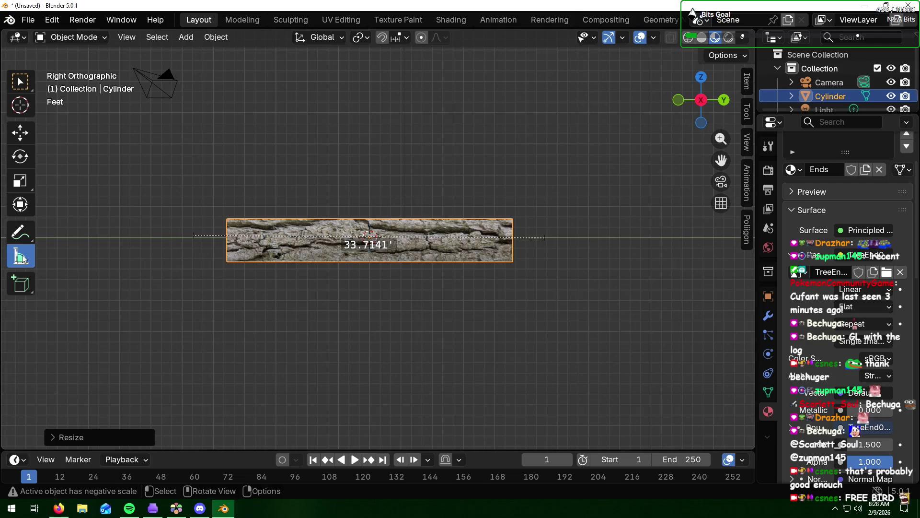
{"action": "key", "text": "x"}
{"action": "left_click", "coordinate": [418, 299]}
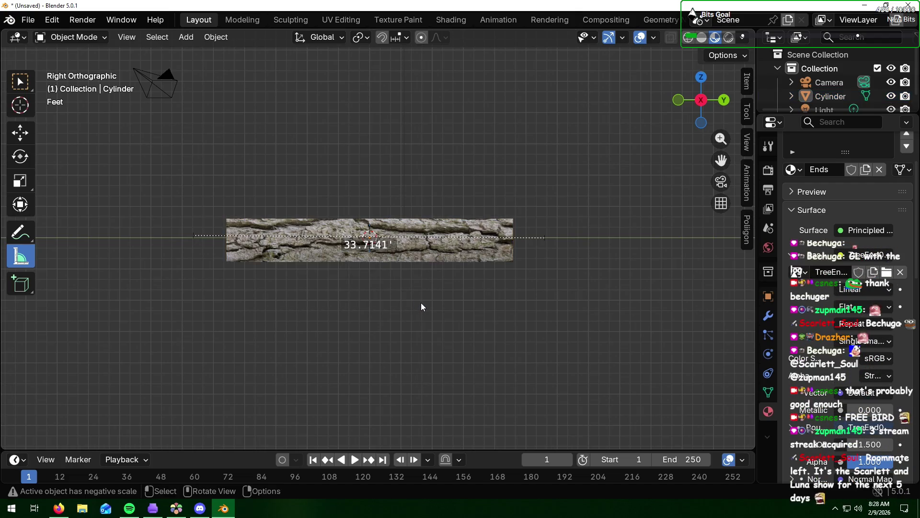
- Measure the log's length end to end with the Measure tool, reading about 27.46 feet
{"action": "left_click", "coordinate": [389, 245]}
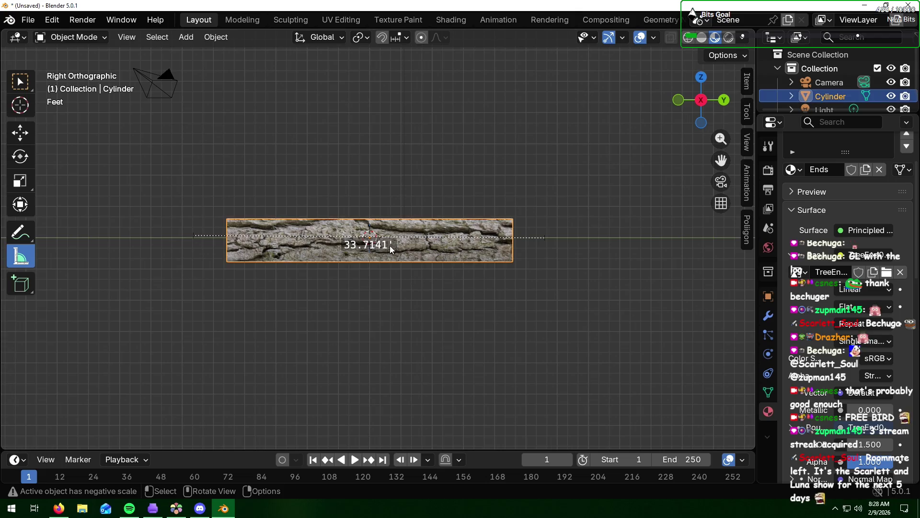
{"action": "left_click_drag", "start_coordinate": [390, 245], "coordinate": [381, 245]}
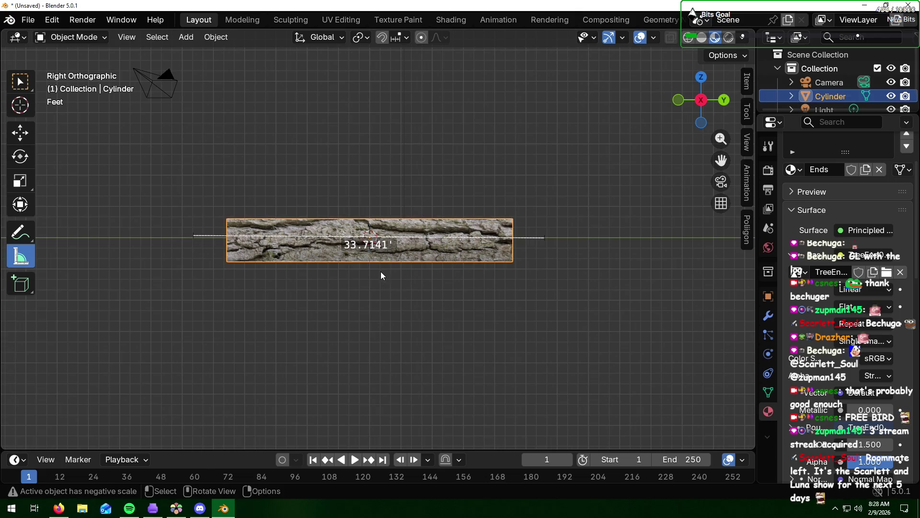
{"action": "key", "text": "Delete"}
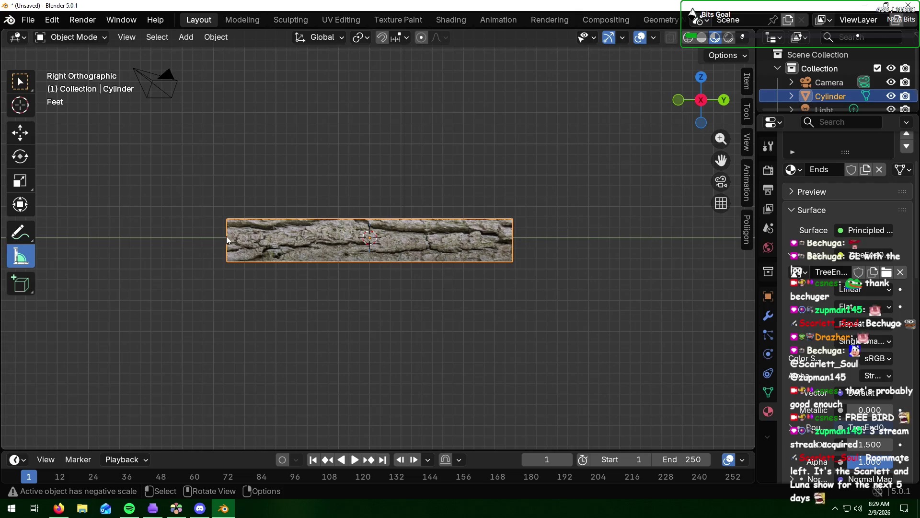
{"action": "left_click_drag", "start_coordinate": [227, 238], "coordinate": [514, 238]}
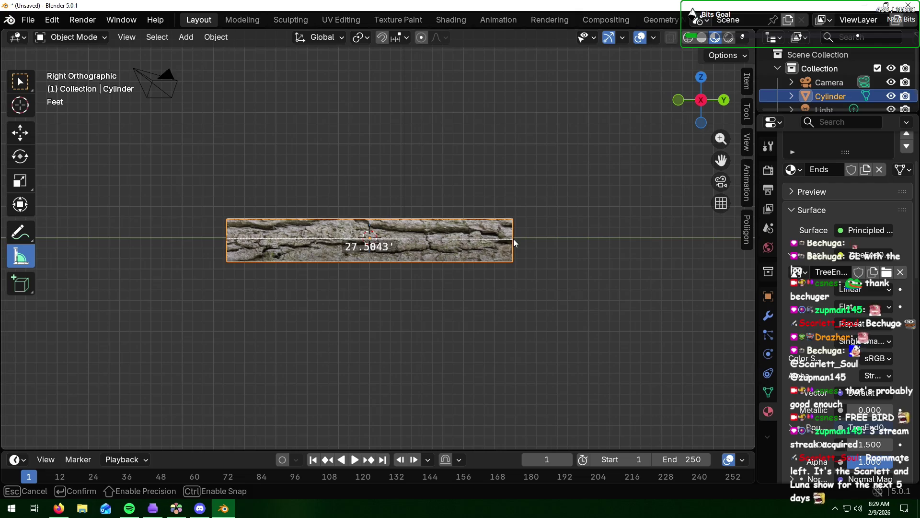
{"action": "left_click_drag", "start_coordinate": [513, 239], "coordinate": [518, 247]}
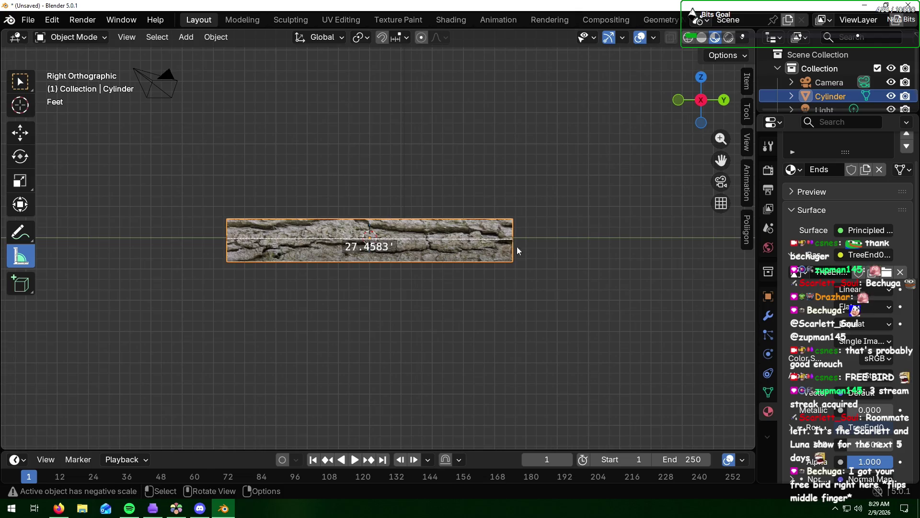
{"action": "left_click", "coordinate": [541, 312]}
{"action": "middle_click_drag", "start_coordinate": [584, 189], "coordinate": [536, 213]}
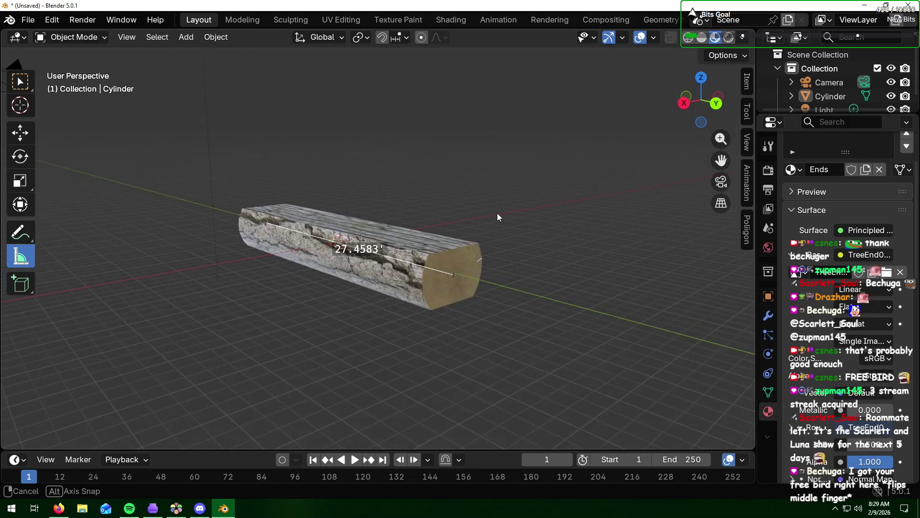
- Orbit to view the log end-on and frontally, then bring the Firefox lean-to reference photo into view
{"action": "mouse_move", "coordinate": [536, 212]}
{"action": "middle_mouse_down"}
{"action": "mouse_move", "coordinate": [435, 198]}
{"action": "mouse_move", "coordinate": [546, 217]}
{"action": "middle_mouse_up"}
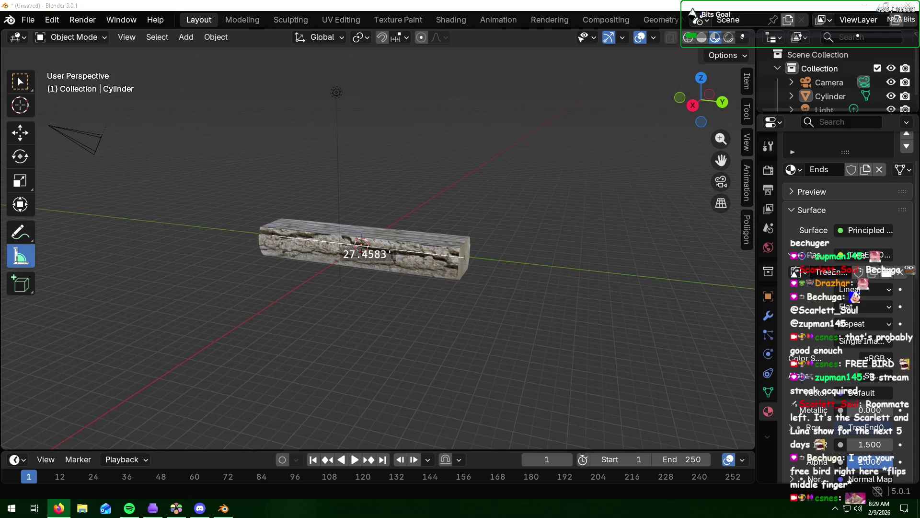
{"action": "middle_click_drag", "start_coordinate": [360, 285], "coordinate": [389, 272]}
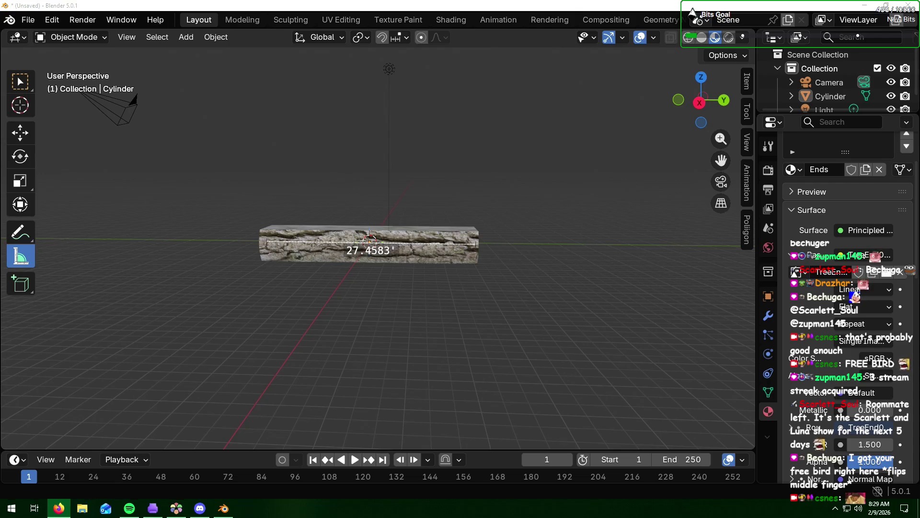
{"action": "mouse_move", "coordinate": [919, 36]}
{"action": "left_mouse_down"}
{"action": "mouse_move", "coordinate": [797, 67]}
{"action": "mouse_move", "coordinate": [798, 4]}
{"action": "left_mouse_up"}
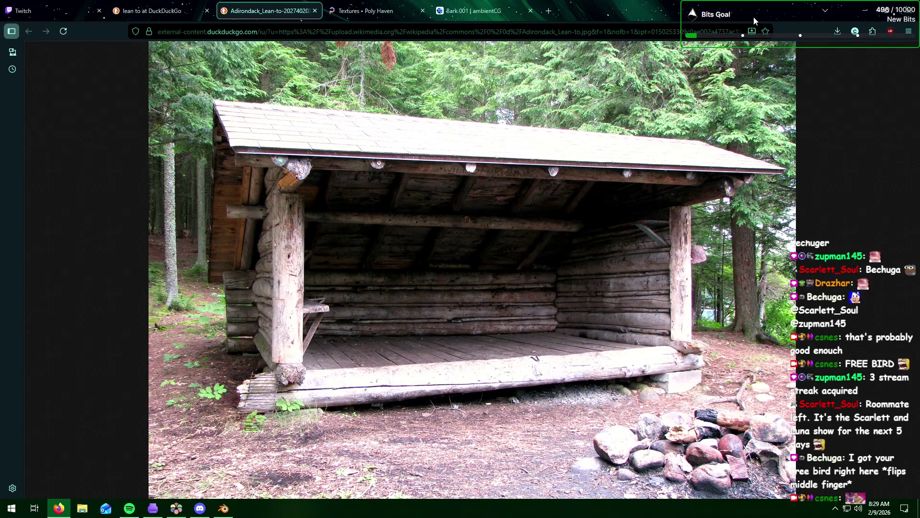
- Switch from the Firefox reference photo back to the Blender scene with the bark log
{"action": "key", "text": "alt+Tab"}
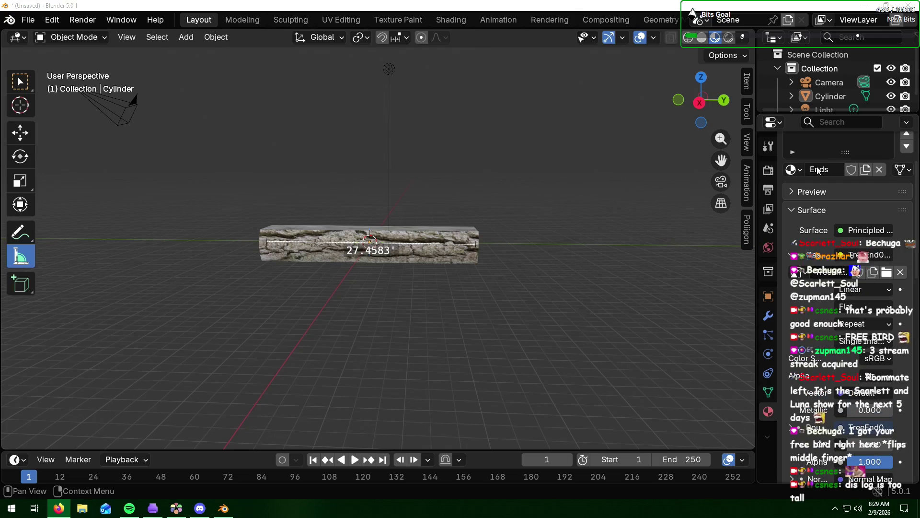
- Squash the selected log along the vertical Z axis only, keeping its 27.46-foot length
{"action": "left_click", "coordinate": [442, 251]}
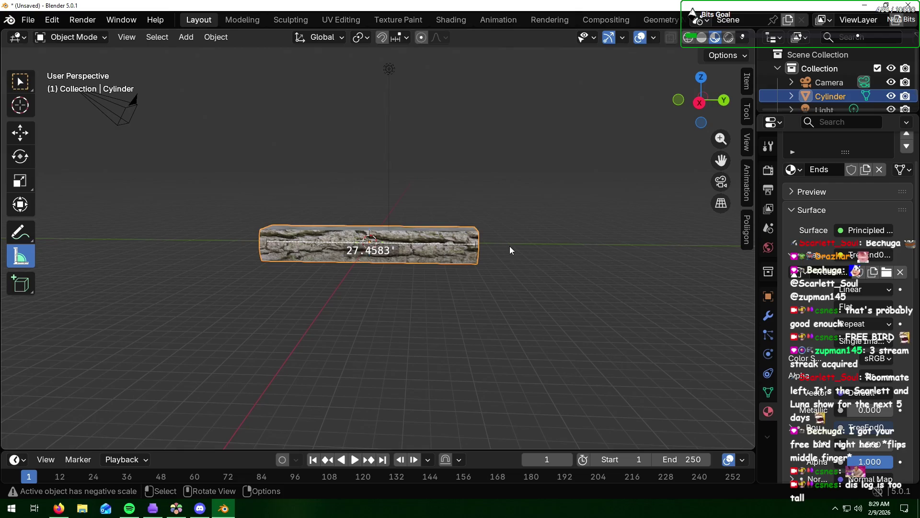
{"action": "key", "text": "s"}
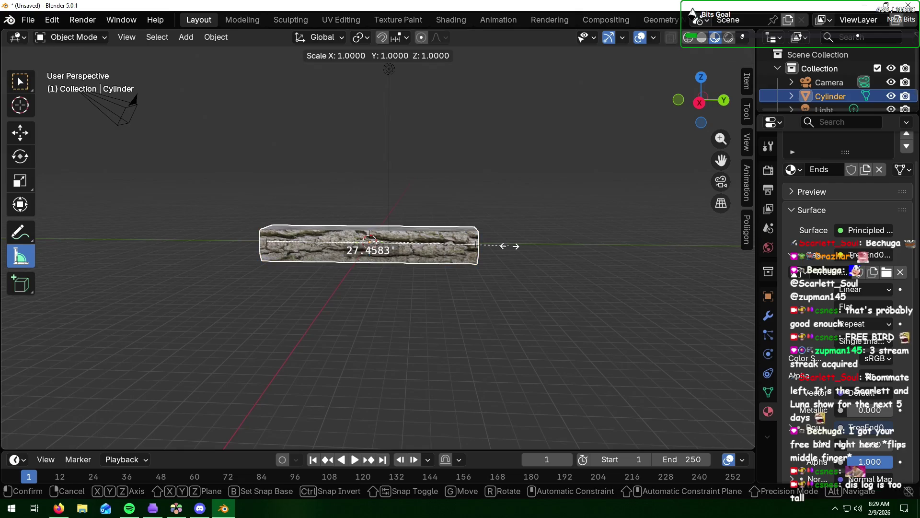
{"action": "key", "text": "z"}
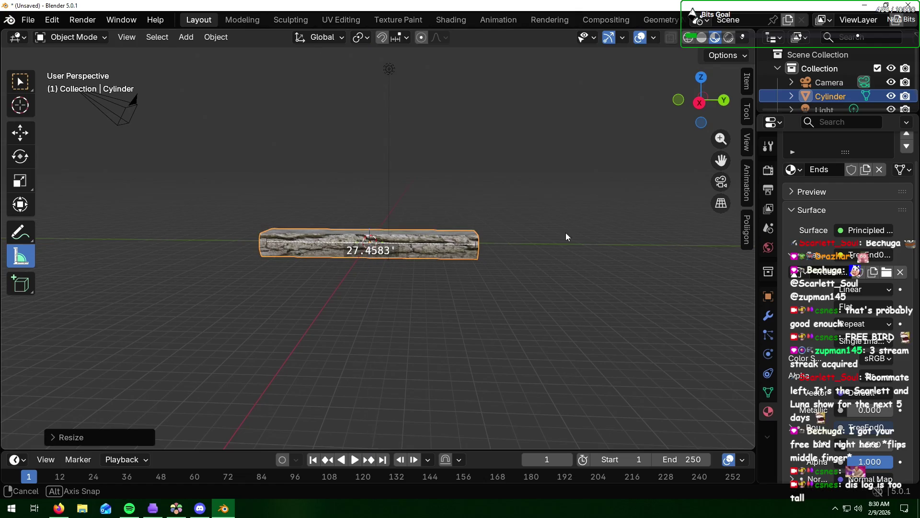
{"action": "mouse_move", "coordinate": [565, 232]}
{"action": "middle_mouse_down"}
{"action": "mouse_move", "coordinate": [425, 231]}
{"action": "mouse_move", "coordinate": [571, 233]}
{"action": "mouse_move", "coordinate": [533, 228]}
{"action": "middle_mouse_up"}
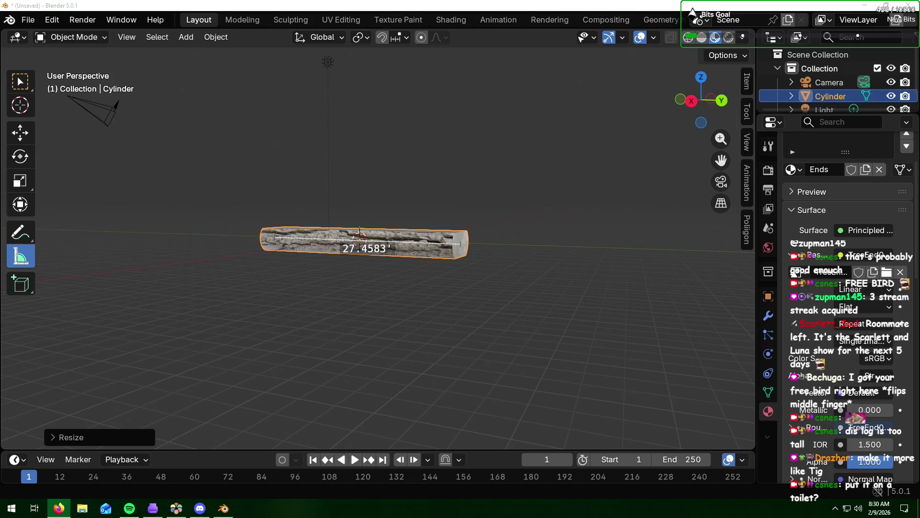
{"action": "left_click", "coordinate": [490, 214]}
{"action": "scroll", "coordinate": [488, 219], "scroll_direction": "up", "scroll_amount": 1}
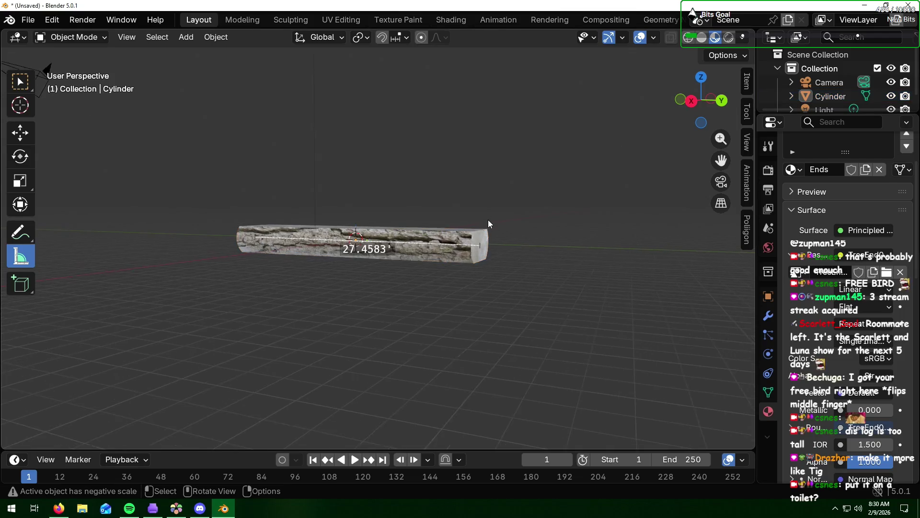
{"action": "scroll", "coordinate": [489, 220], "scroll_direction": "up", "scroll_amount": 2}
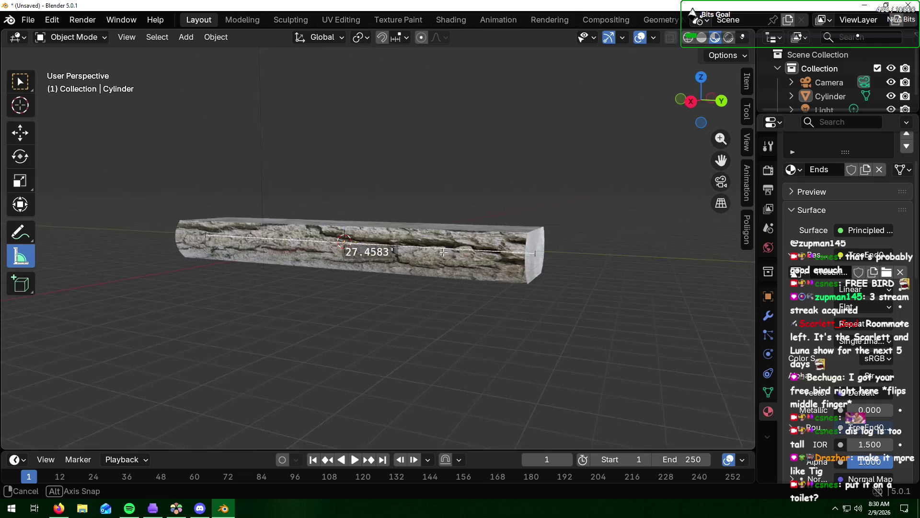
{"action": "middle_click_drag", "start_coordinate": [446, 247], "coordinate": [432, 263]}
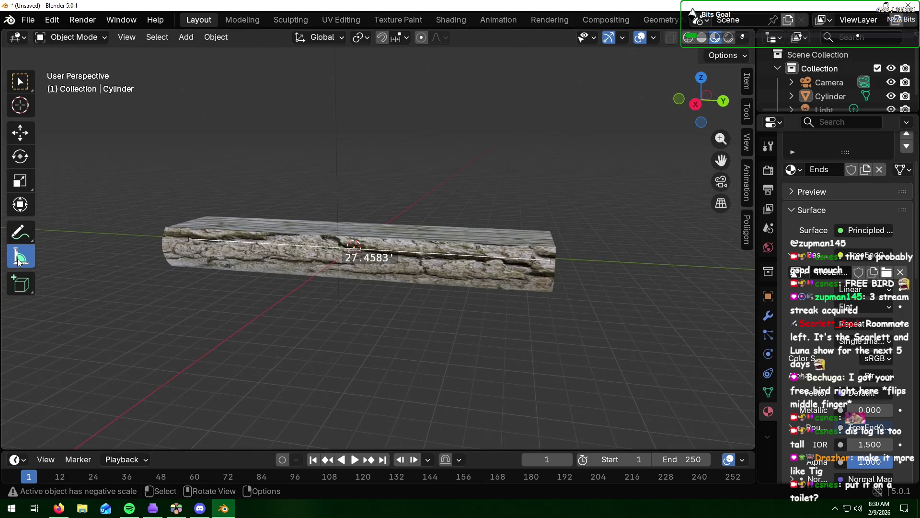
- Start and cancel a delete of the log, ending with the delete confirmation showing again
{"action": "key", "text": "c"}
{"action": "key", "text": "Escape"}
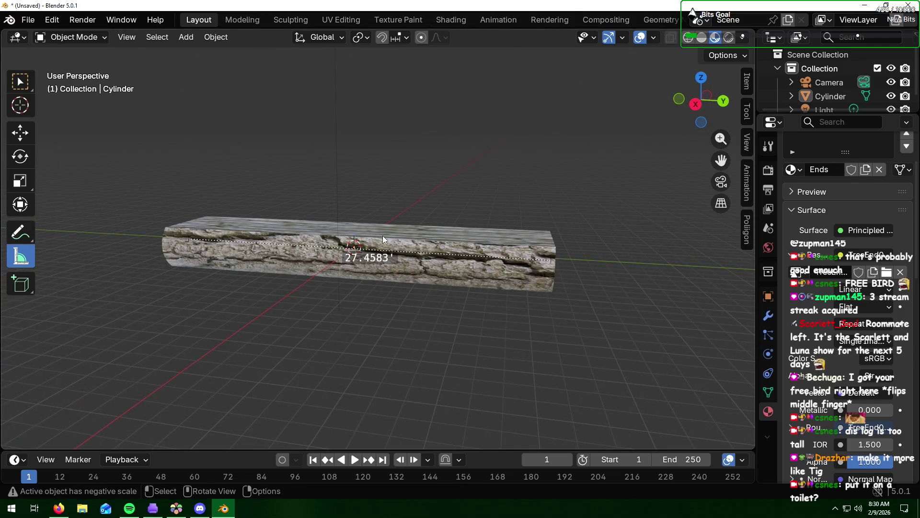
{"action": "key", "text": "x"}
{"action": "left_click", "coordinate": [437, 239]}
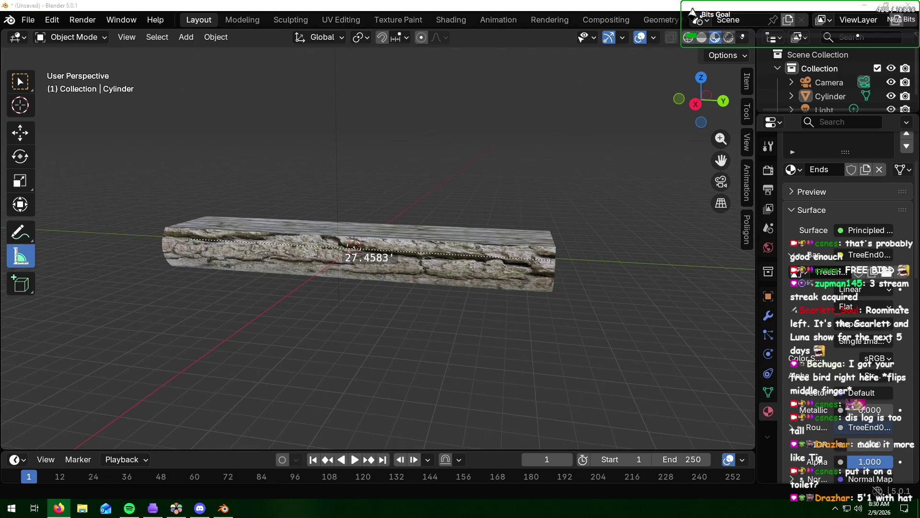
{"action": "key", "text": "alt+Tab"}
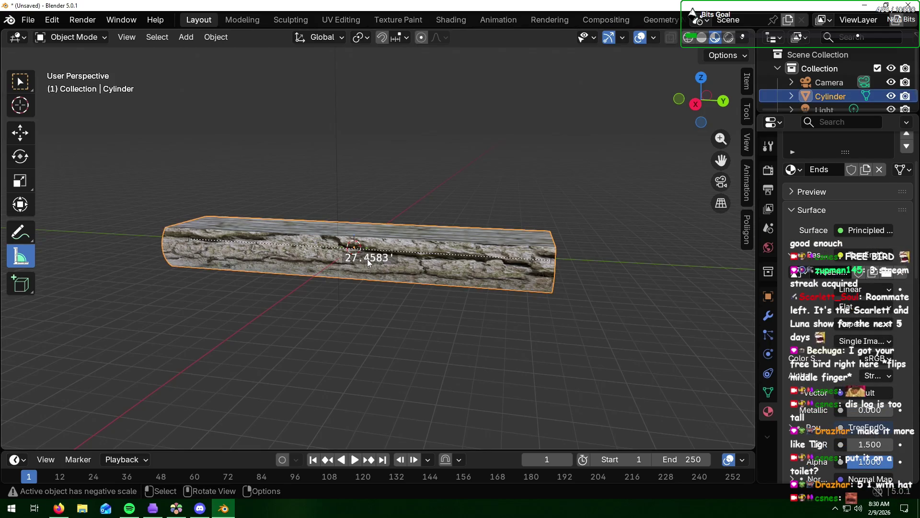
{"action": "key", "text": "x"}
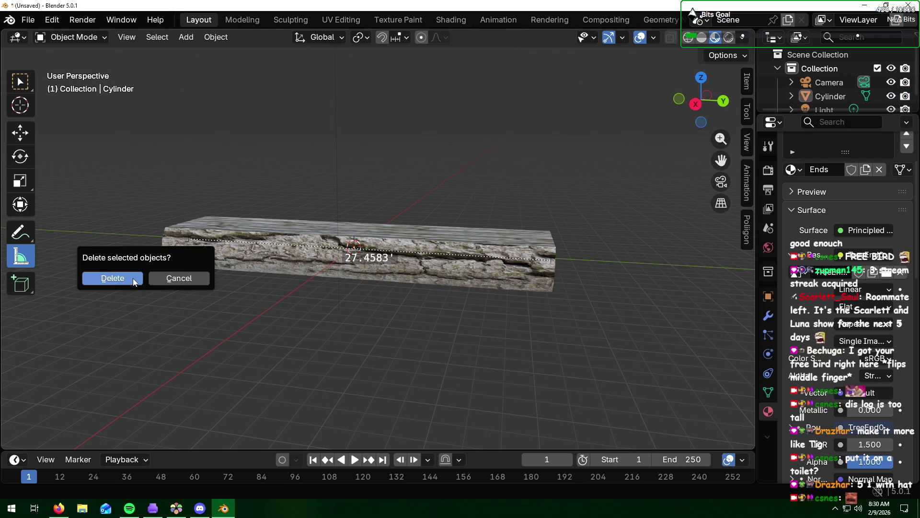
- Cancel the pending deletion so the bark log itself stays in the scene
{"action": "left_click_drag", "start_coordinate": [266, 264], "coordinate": [352, 248]}
{"action": "key", "text": "x"}
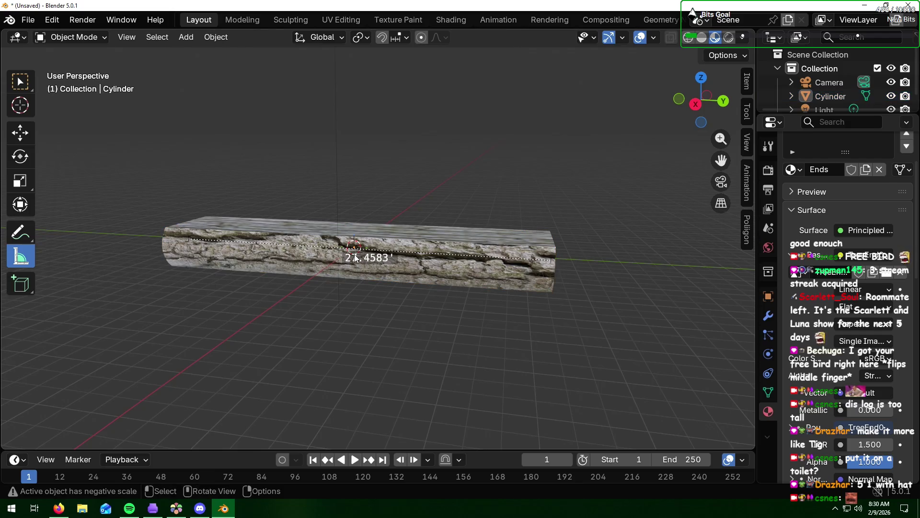
{"action": "key", "text": "x"}
{"action": "left_click", "coordinate": [371, 251]}
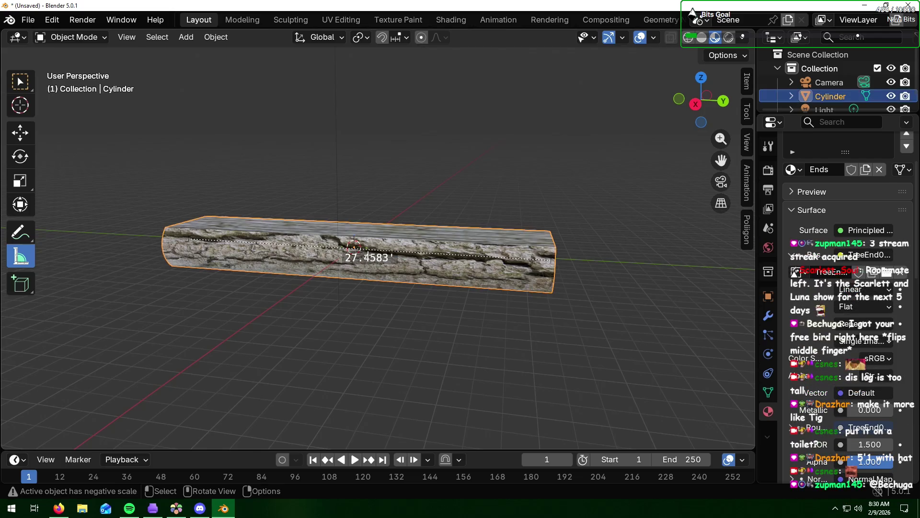
- Delete the log's 27.46-foot ruler measurement, then view the log's cut end
{"action": "key", "text": "Delete"}
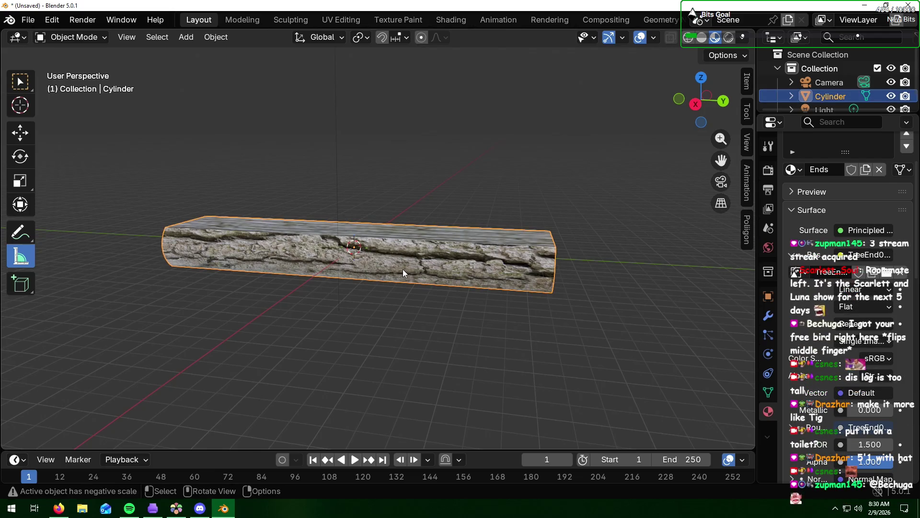
{"action": "left_click", "coordinate": [397, 326]}
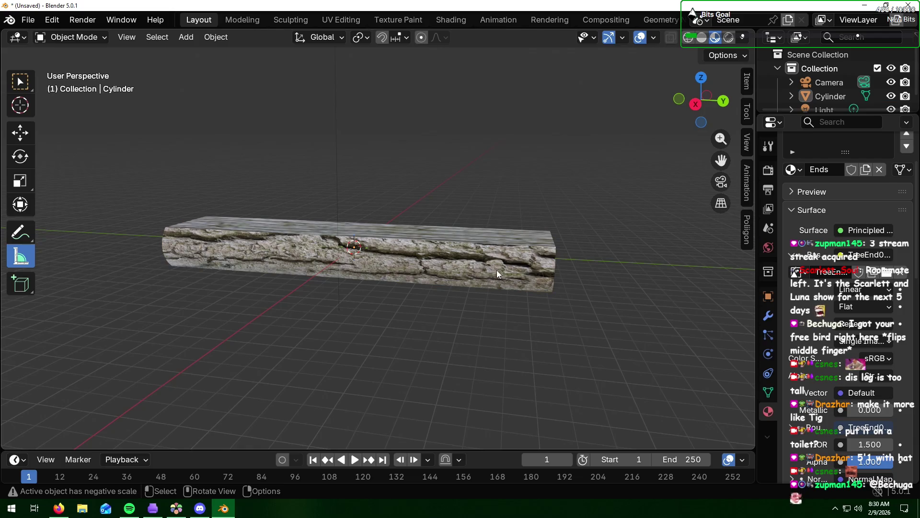
{"action": "left_click_drag", "start_coordinate": [497, 270], "coordinate": [496, 270]}
{"action": "mouse_move", "coordinate": [497, 270]}
{"action": "middle_mouse_down"}
{"action": "mouse_move", "coordinate": [415, 256]}
{"action": "mouse_move", "coordinate": [516, 260]}
{"action": "middle_mouse_up"}
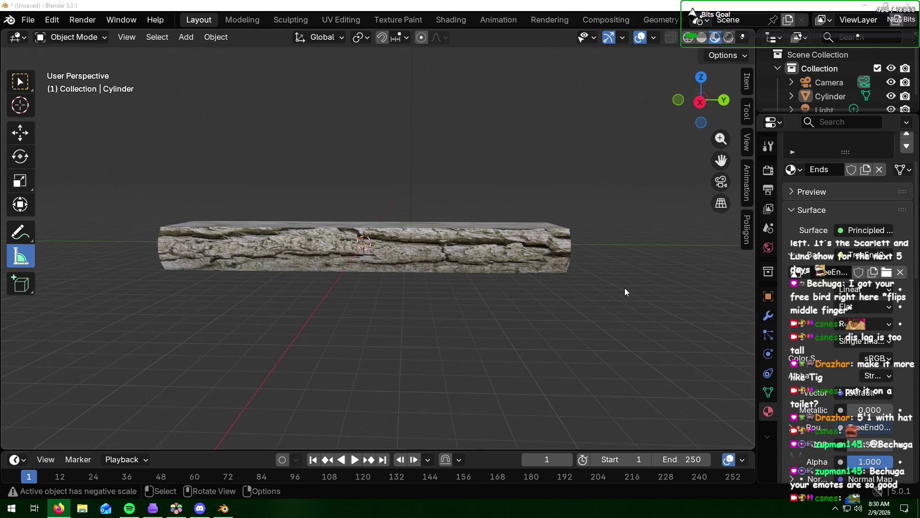
{"action": "scroll", "coordinate": [625, 288], "scroll_direction": "down", "scroll_amount": 2}
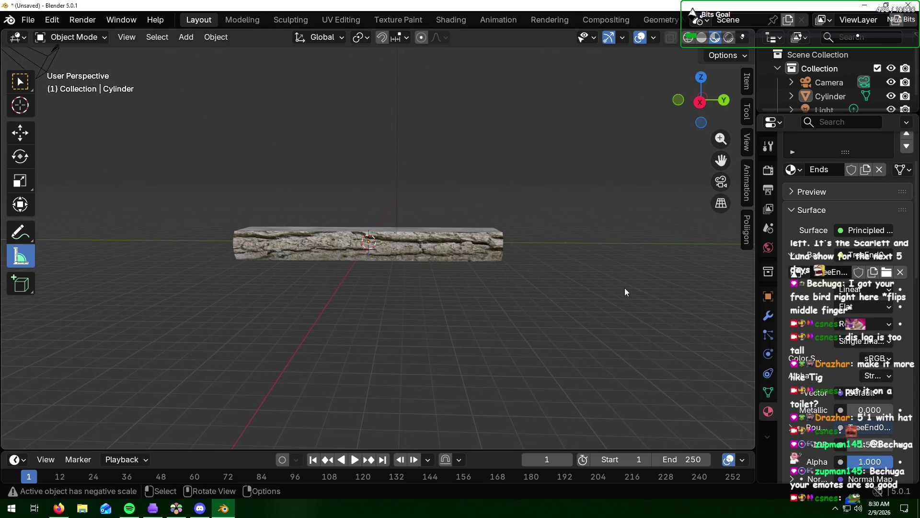
{"action": "left_click", "coordinate": [444, 242]}
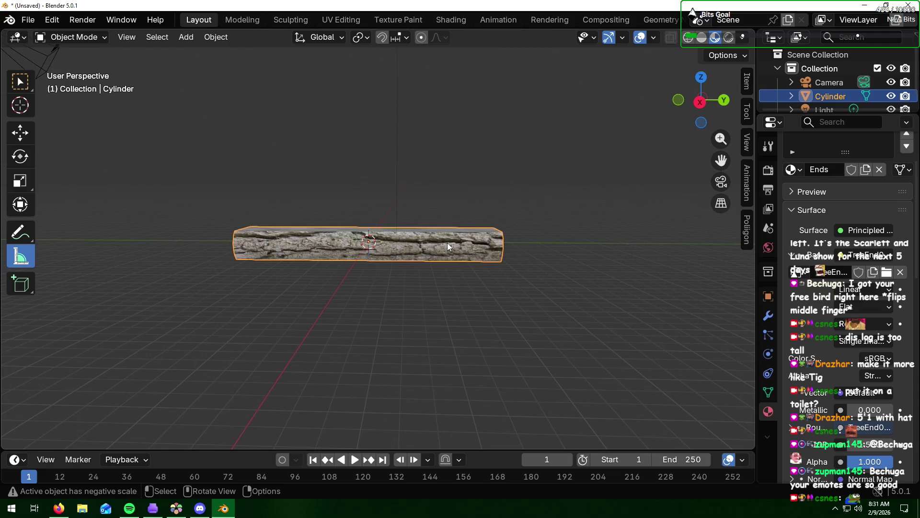
{"action": "key", "text": "s"}
{"action": "key", "text": "y"}
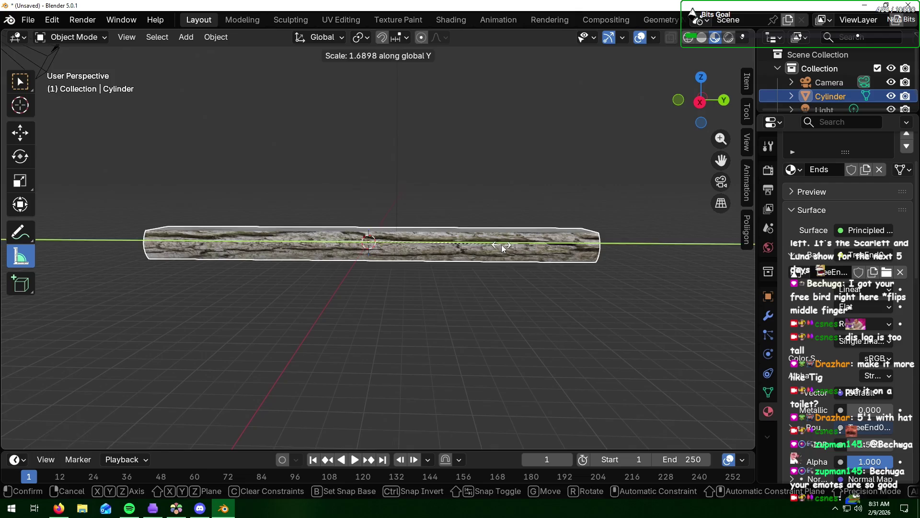
{"action": "left_click", "coordinate": [501, 245]}
{"action": "mouse_move", "coordinate": [489, 273]}
{"action": "middle_mouse_down"}
{"action": "mouse_move", "coordinate": [427, 263]}
{"action": "mouse_move", "coordinate": [503, 261]}
{"action": "middle_mouse_up"}
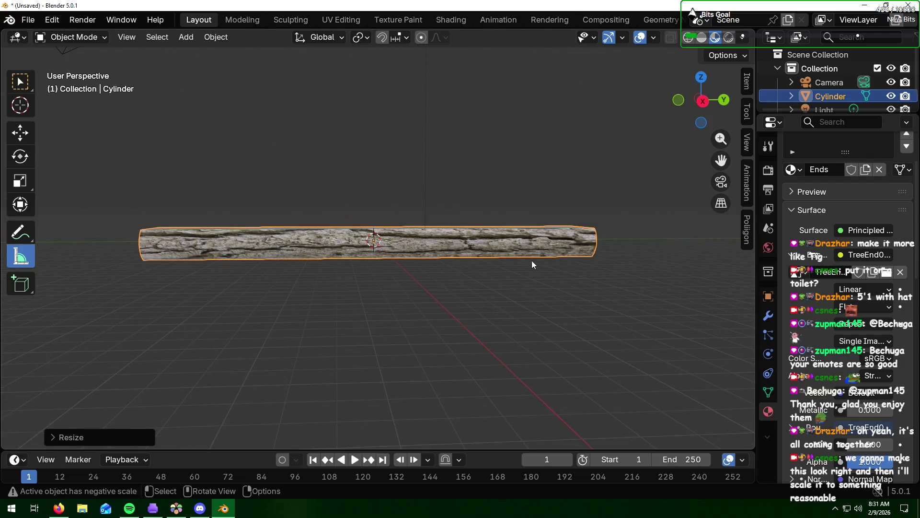
{"action": "key", "text": "s"}
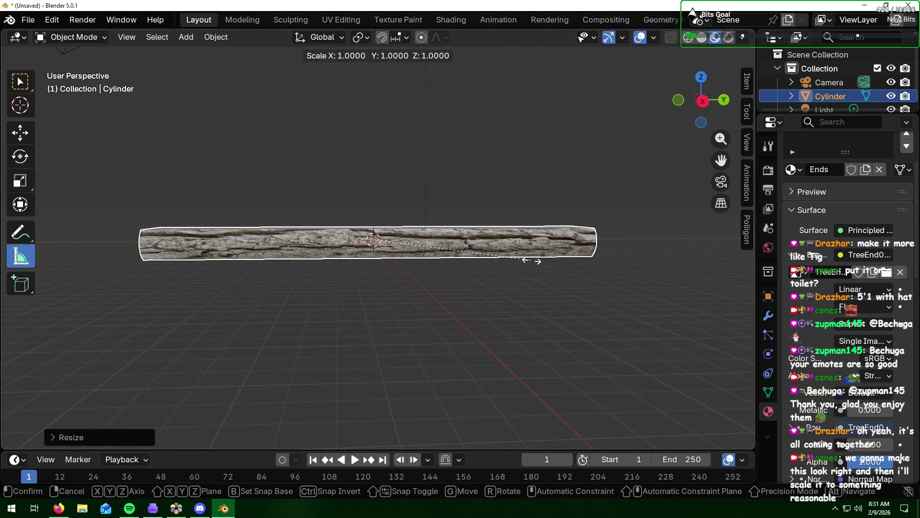
{"action": "key", "text": "y"}
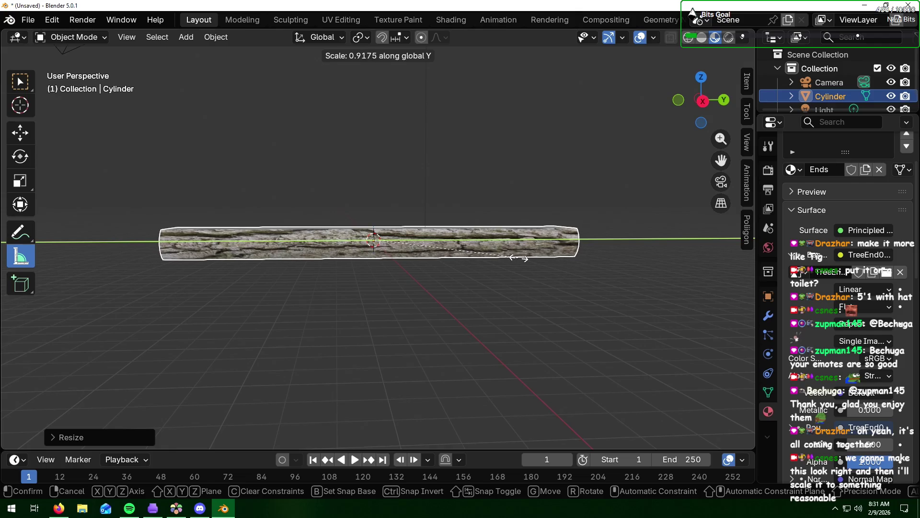
{"action": "left_click", "coordinate": [520, 257]}
{"action": "key", "text": "KP_1"}
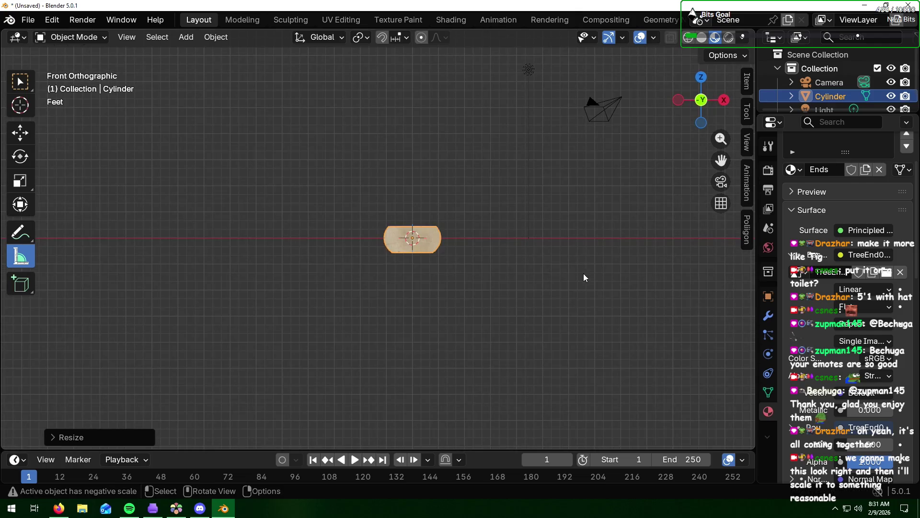
{"action": "key", "text": "KP_3"}
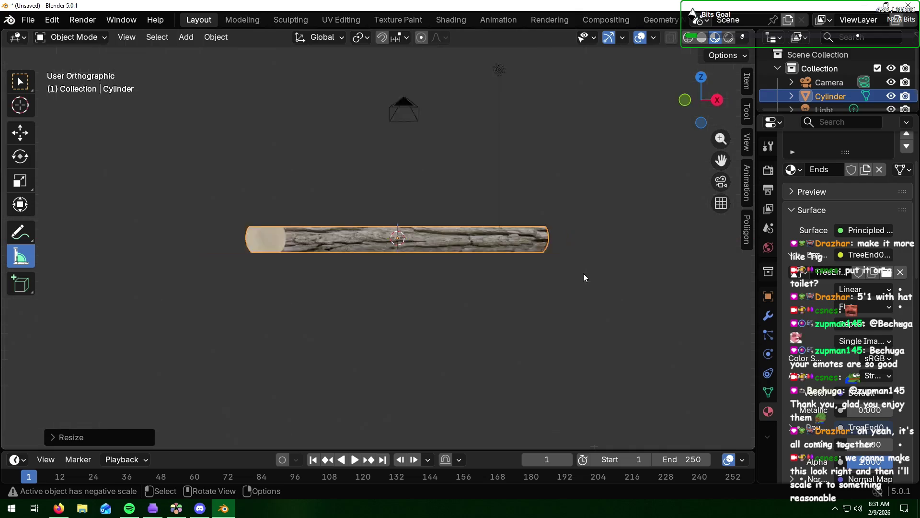
{"action": "mouse_move", "coordinate": [584, 277]}
{"action": "middle_mouse_down"}
{"action": "mouse_move", "coordinate": [571, 262]}
{"action": "mouse_move", "coordinate": [583, 237]}
{"action": "middle_mouse_up"}
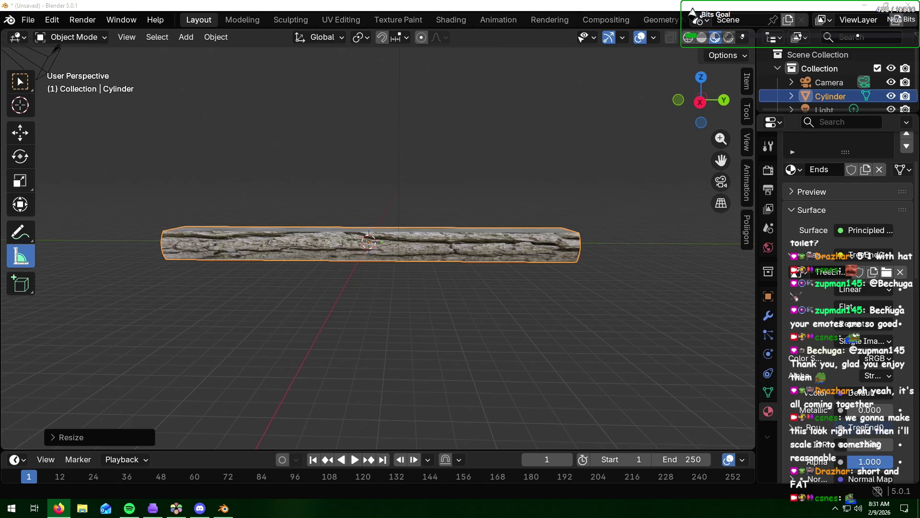
{"action": "left_click", "coordinate": [513, 252]}
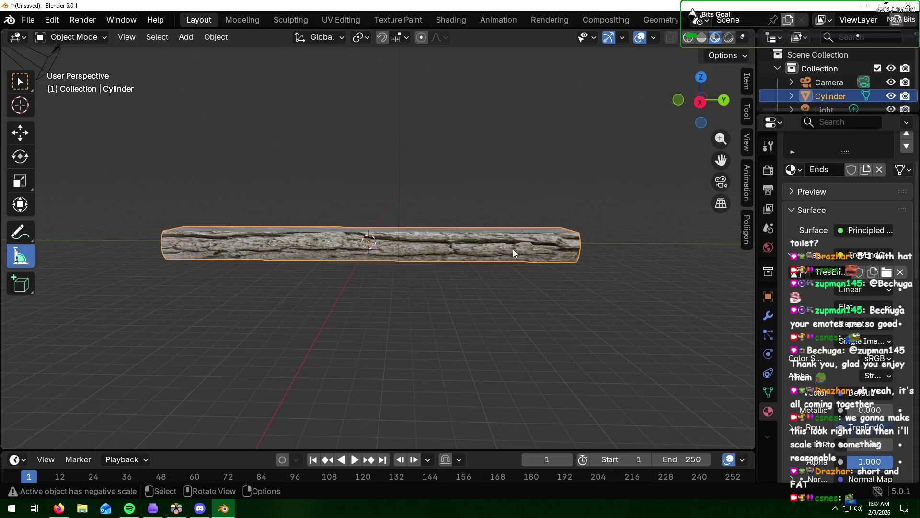
- Duplicate the log and move the copy straight up to rest on top of the original
{"action": "key", "text": "shift+d"}
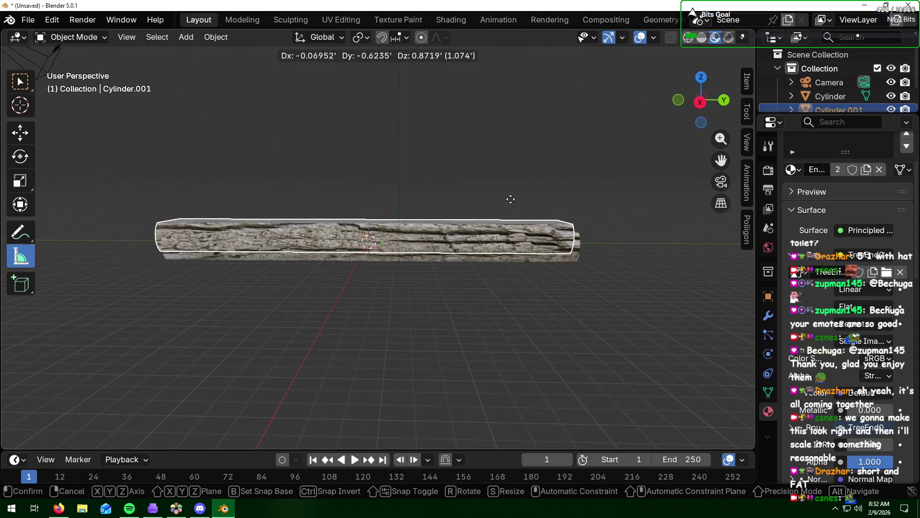
{"action": "key", "text": "z"}
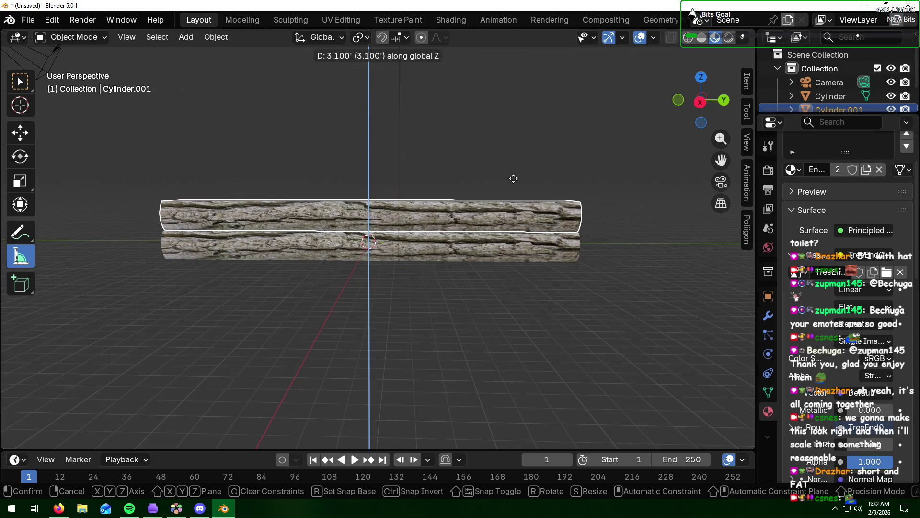
{"action": "left_click", "coordinate": [514, 178]}
{"action": "key", "text": "KP_1"}
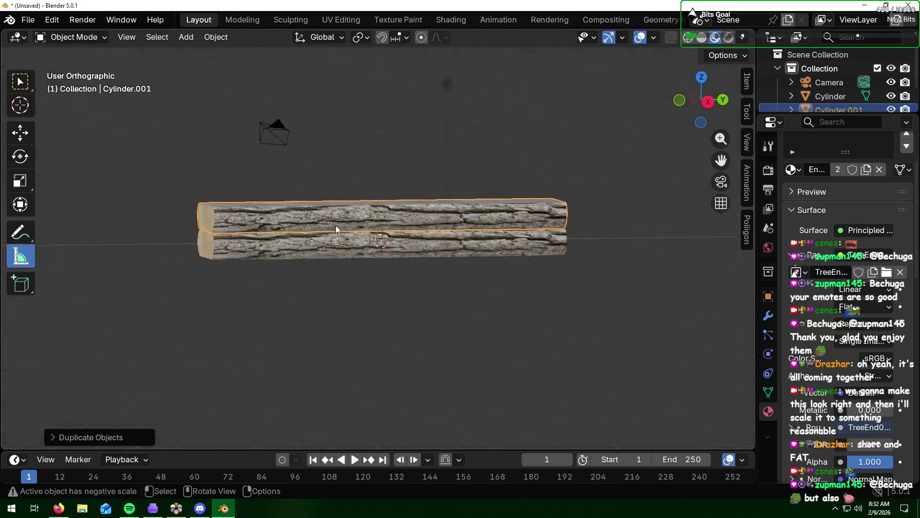
{"action": "scroll", "coordinate": [388, 235], "scroll_direction": "up", "scroll_amount": 3}
{"action": "scroll", "coordinate": [388, 235], "scroll_direction": "up", "scroll_amount": 4}
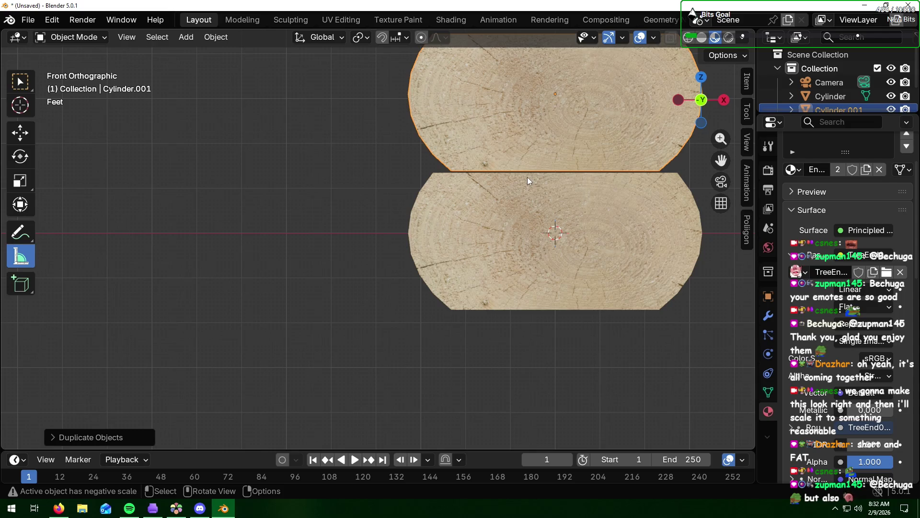
- In front view nudge the upper log down the Z axis so the two logs sit snugly
{"action": "key", "text": "g"}
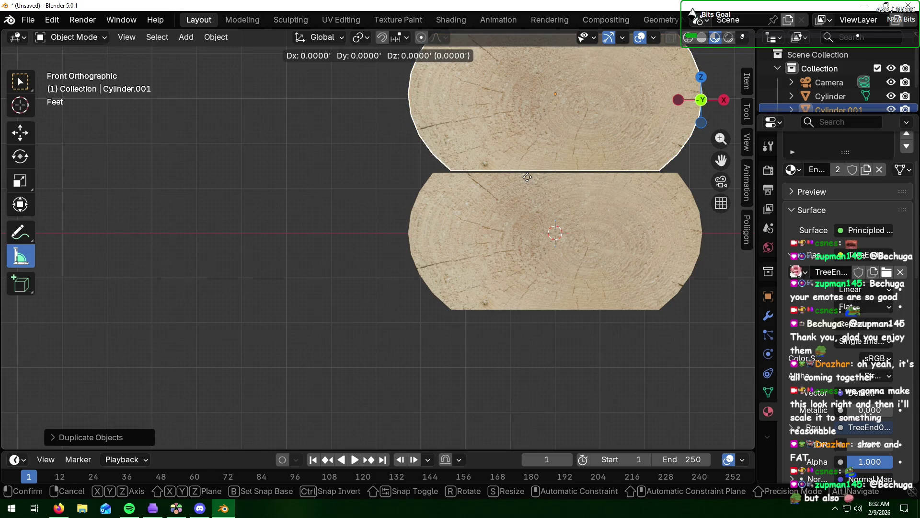
{"action": "key", "text": "z"}
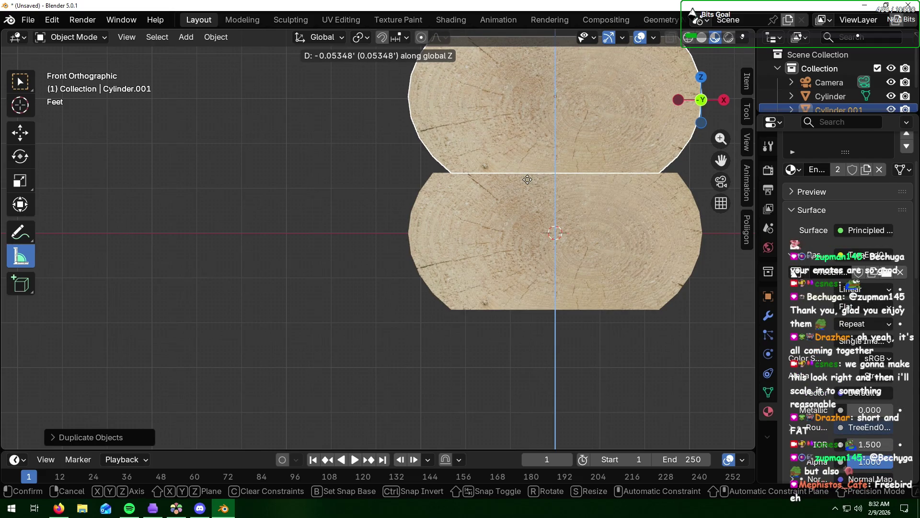
{"action": "left_click", "coordinate": [527, 180]}
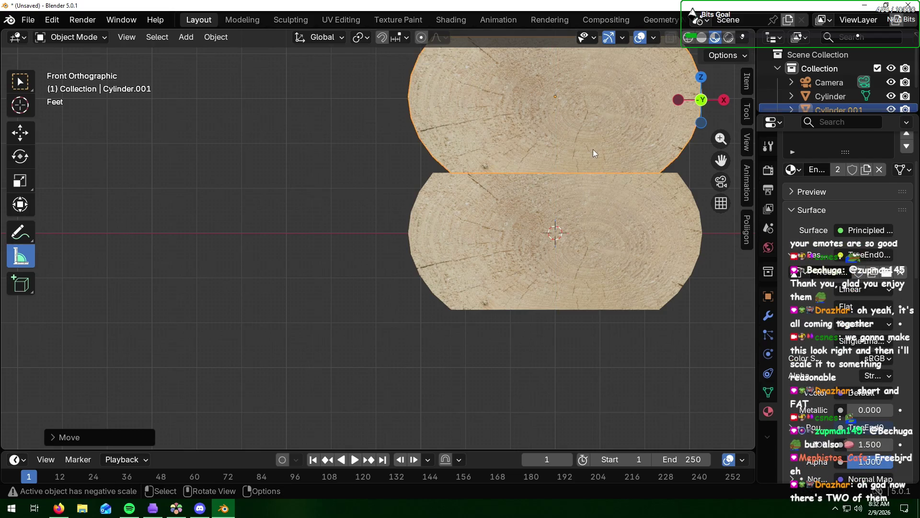
{"action": "scroll", "coordinate": [594, 149], "scroll_direction": "down", "scroll_amount": 2}
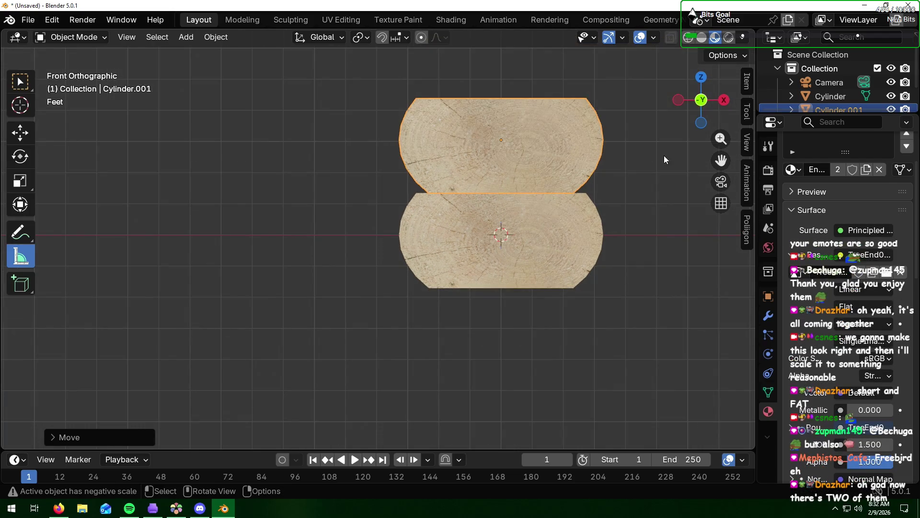
{"action": "key", "text": "alt+Tab"}
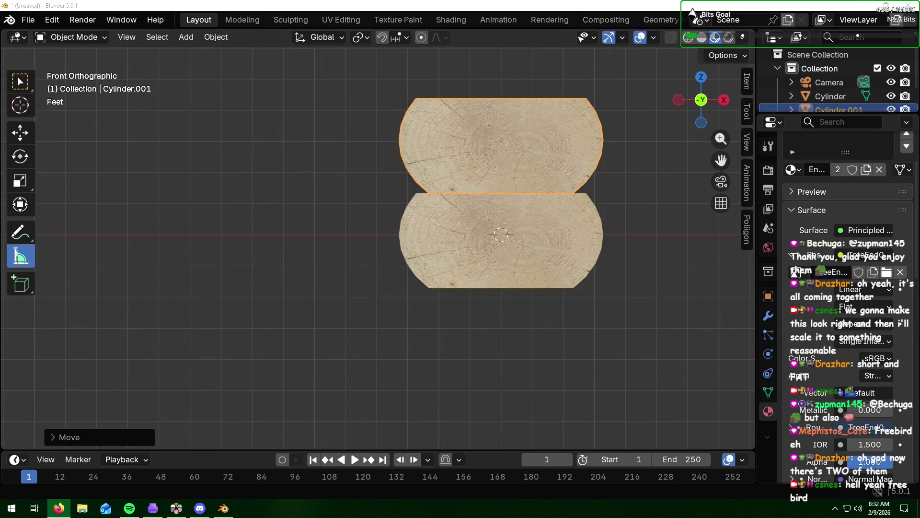
{"action": "left_click", "coordinate": [658, 285]}
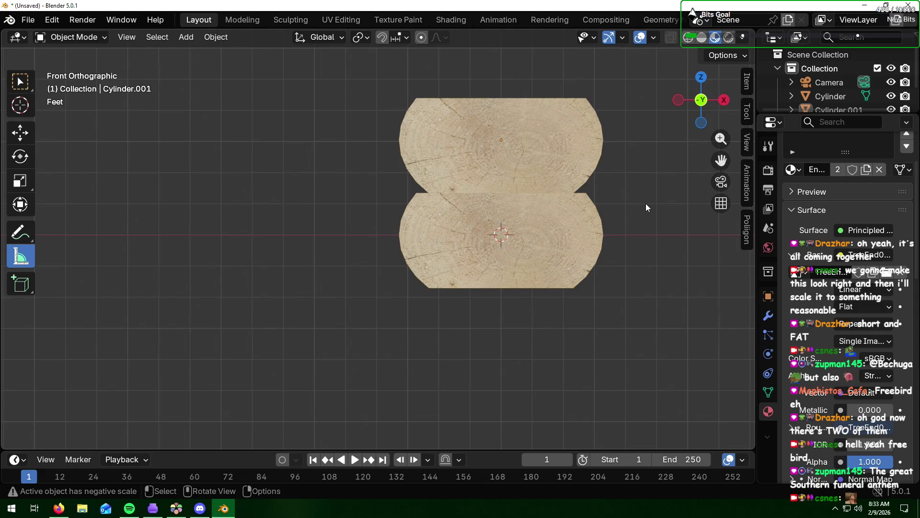
{"action": "mouse_move", "coordinate": [646, 195]}
{"action": "middle_mouse_down"}
{"action": "mouse_move", "coordinate": [567, 226]}
{"action": "mouse_move", "coordinate": [593, 198]}
{"action": "mouse_move", "coordinate": [463, 213]}
{"action": "middle_mouse_up"}
{"action": "scroll", "coordinate": [644, 200], "scroll_direction": "down", "scroll_amount": 2}
{"action": "left_click", "coordinate": [459, 215]}
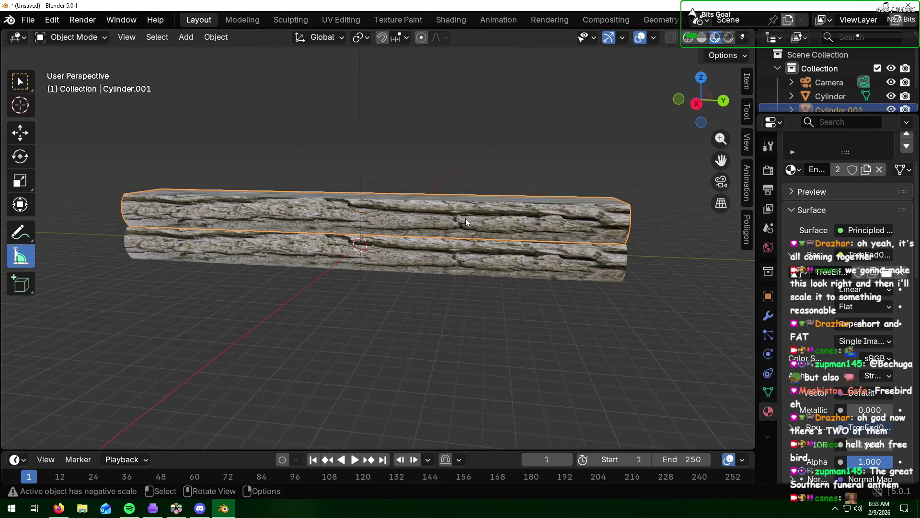
- Duplicate the upper log into Cylinder.002, raised one foot along the Z axis
{"action": "key", "text": "shift+d"}
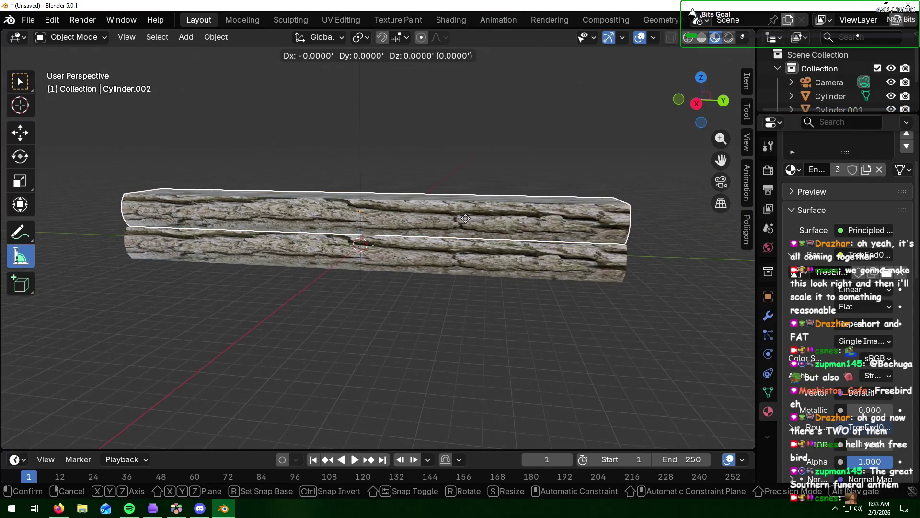
{"action": "key", "text": "z"}
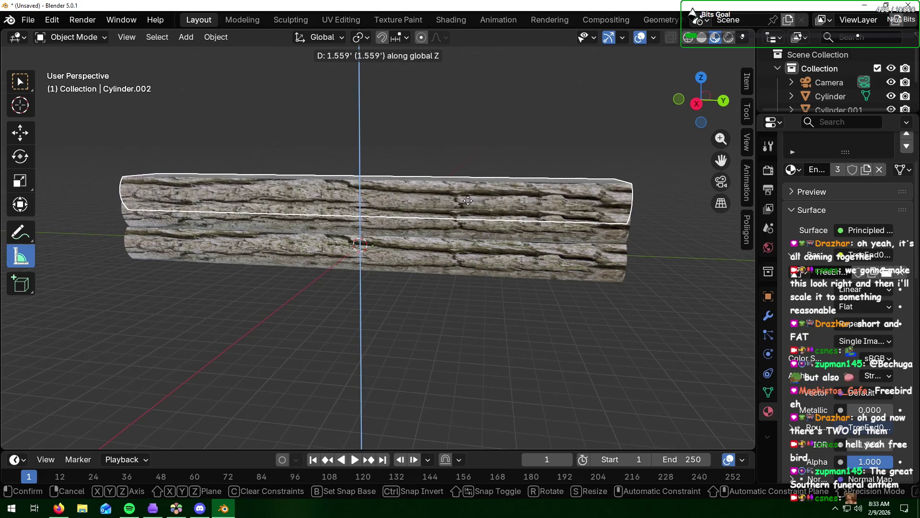
{"action": "type", "text": "1"}
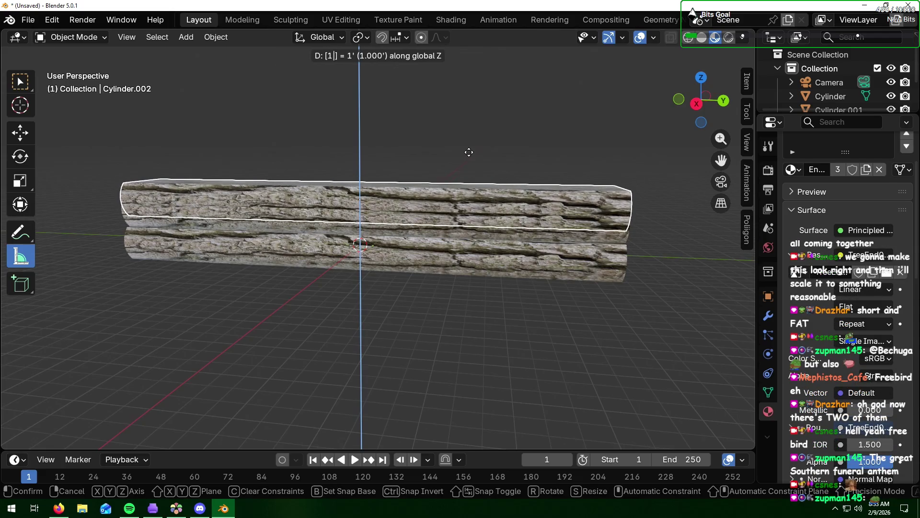
{"action": "key", "text": "Return"}
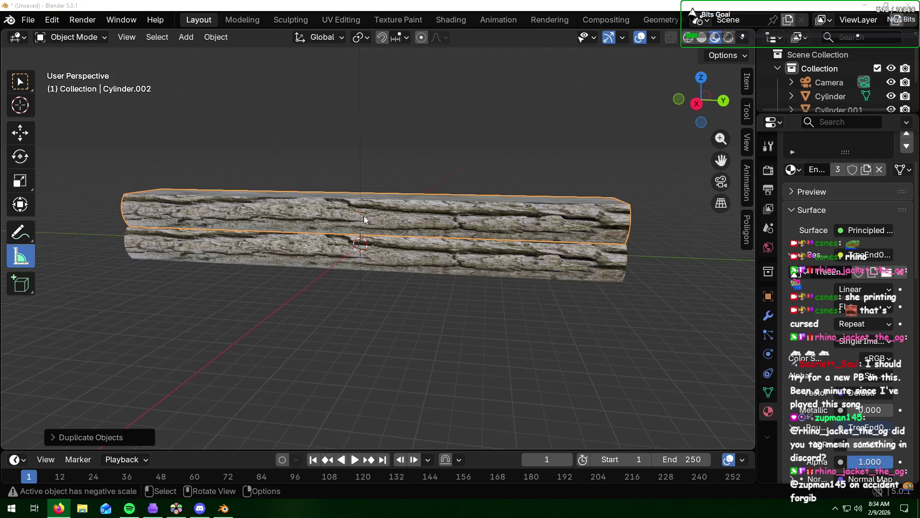
{"action": "left_click", "coordinate": [395, 337]}
- In front view duplicate the upper log and place the copy, Cylinder.003, above the stack
{"action": "key", "text": "KP_1"}
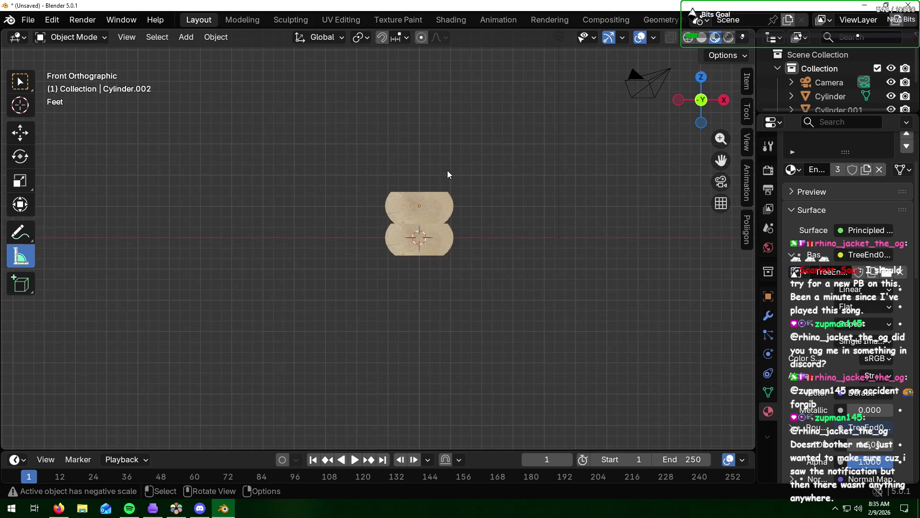
{"action": "left_click", "coordinate": [422, 205]}
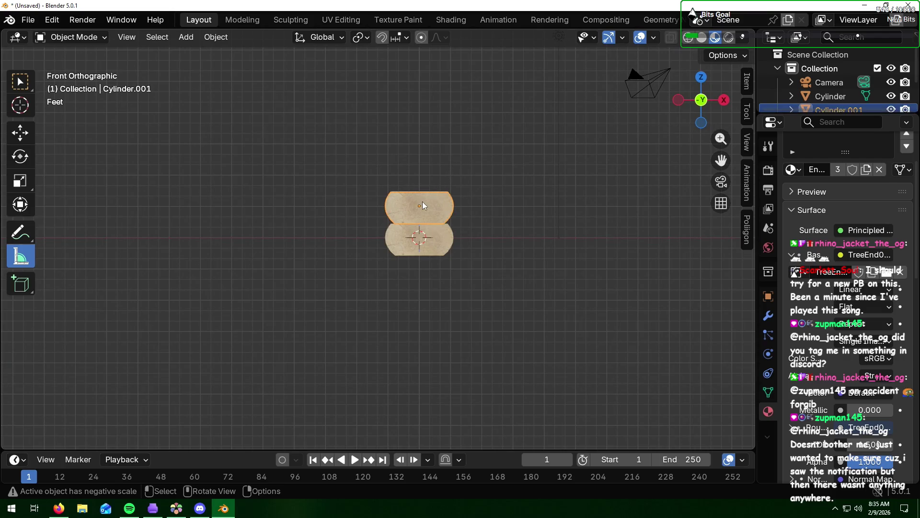
{"action": "key", "text": "shift+d"}
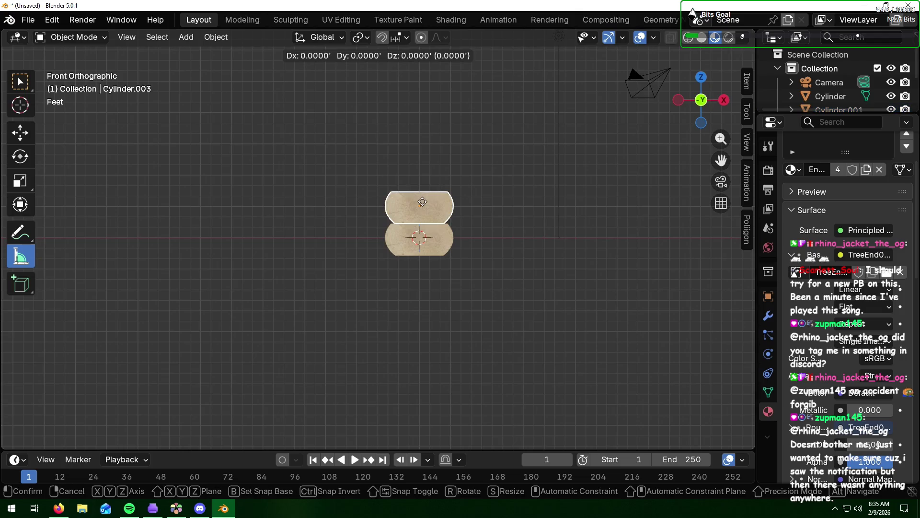
{"action": "key", "text": "z"}
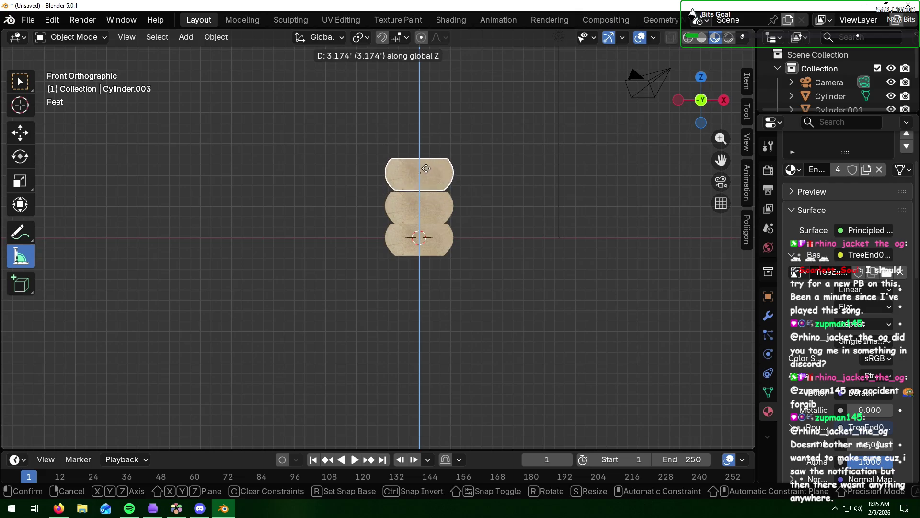
{"action": "left_click", "coordinate": [428, 169]}
{"action": "scroll", "coordinate": [443, 193], "scroll_direction": "up", "scroll_amount": 2}
{"action": "scroll", "coordinate": [442, 192], "scroll_direction": "up", "scroll_amount": 3}
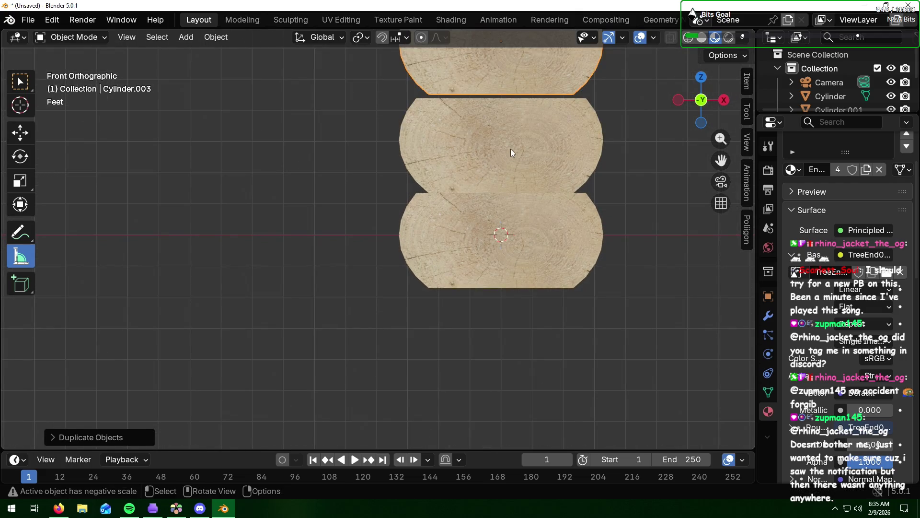
{"action": "middle_click_drag", "start_coordinate": [510, 148], "coordinate": [533, 155]}
{"action": "key", "text": "KP_1"}
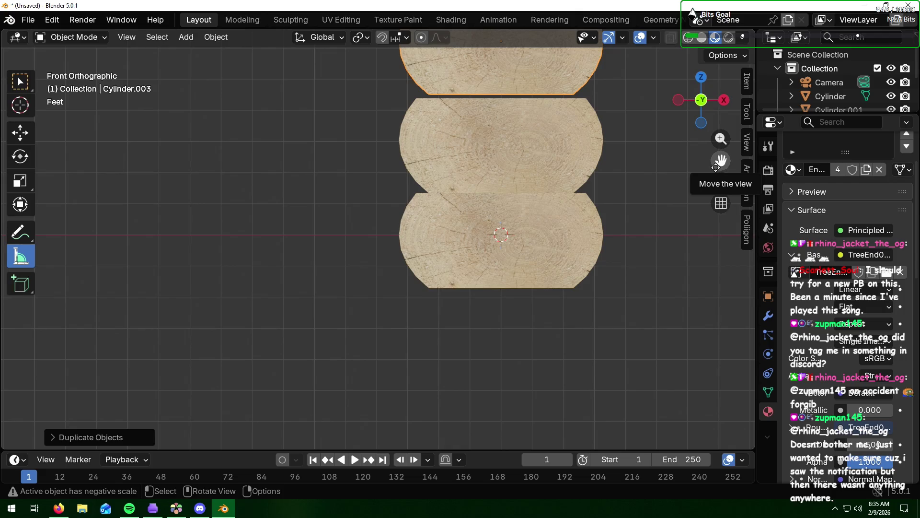
- Lower the new top log down the Z axis until it sits snugly on the log below
{"action": "left_click_drag", "start_coordinate": [718, 164], "coordinate": [682, 261]}
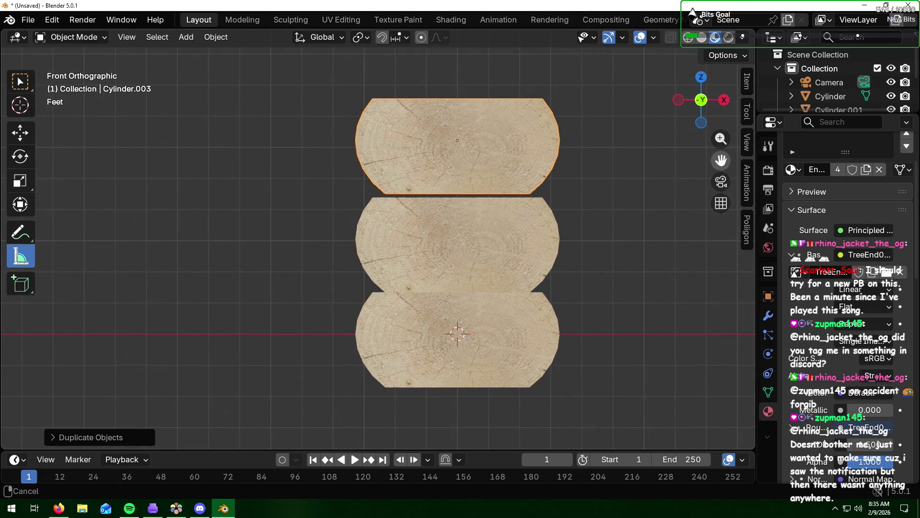
{"action": "left_click_drag", "start_coordinate": [718, 164], "coordinate": [716, 165]}
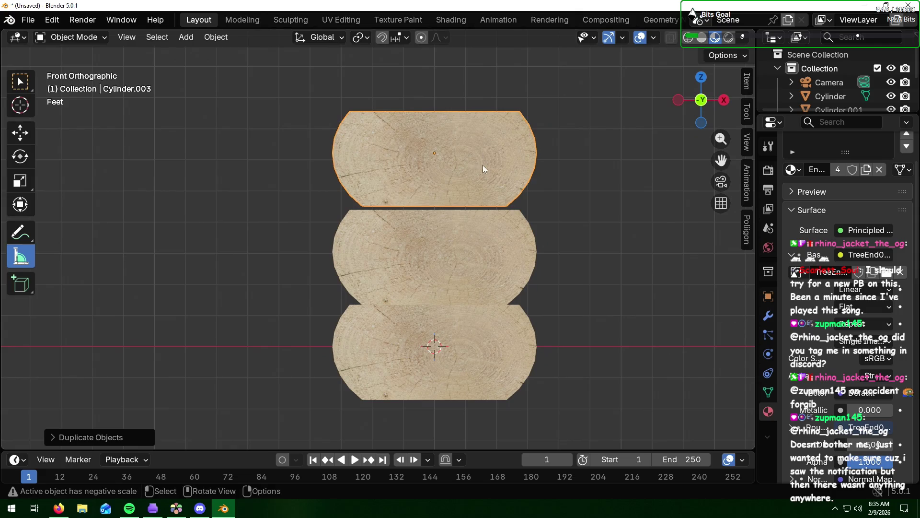
{"action": "key", "text": "g"}
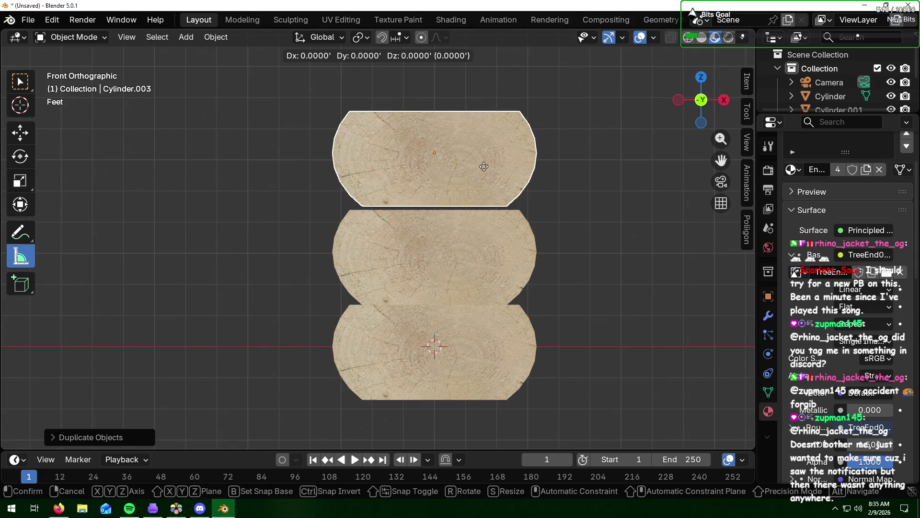
{"action": "key", "text": "z"}
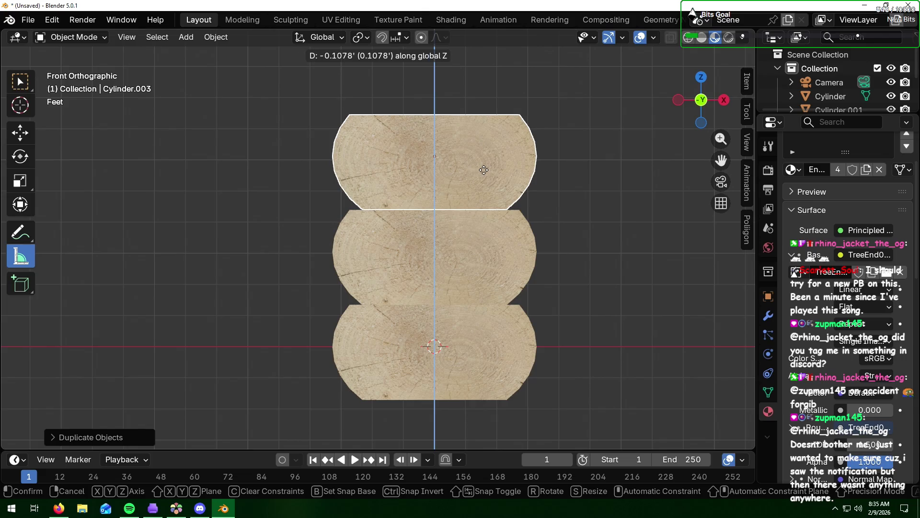
{"action": "left_click", "coordinate": [484, 173]}
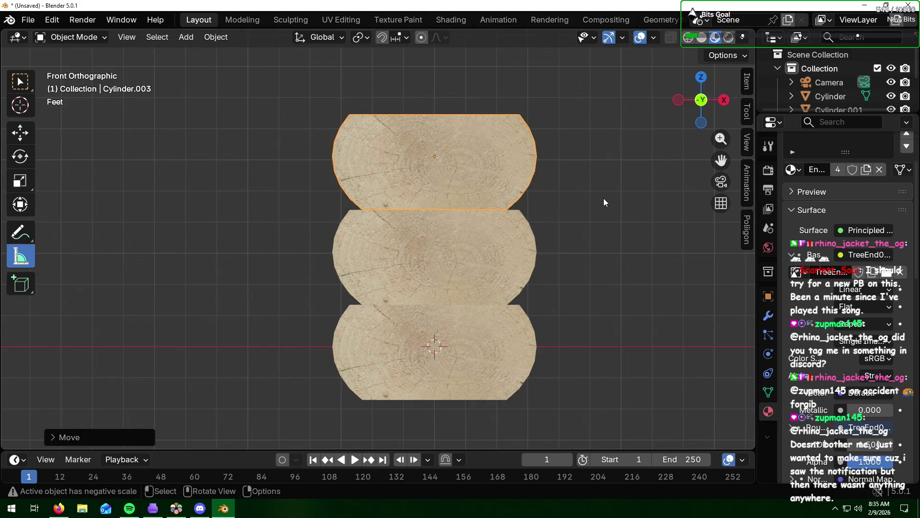
{"action": "scroll", "coordinate": [603, 198], "scroll_direction": "down", "scroll_amount": 3}
{"action": "middle_click_drag", "start_coordinate": [603, 199], "coordinate": [464, 217]}
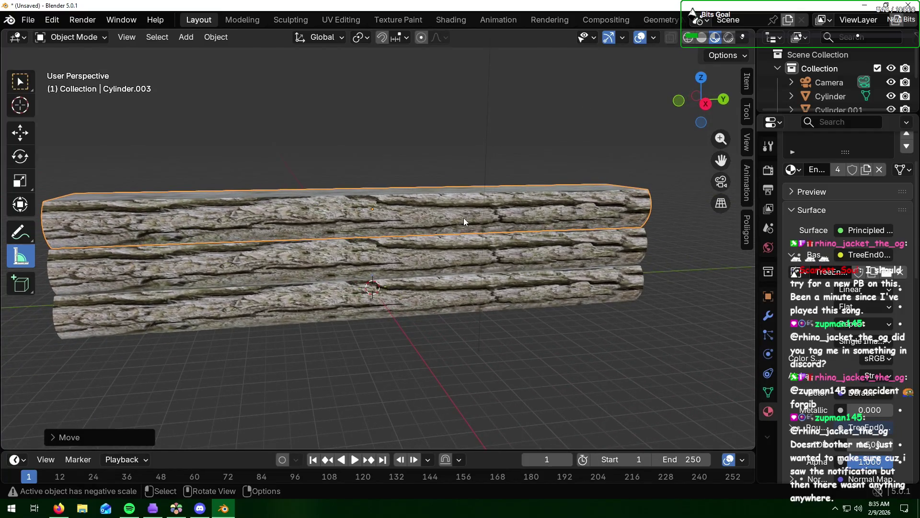
- Duplicate the top log and raise the copy, Cylinder.004, above the three-log wall
{"action": "key", "text": "shift+d"}
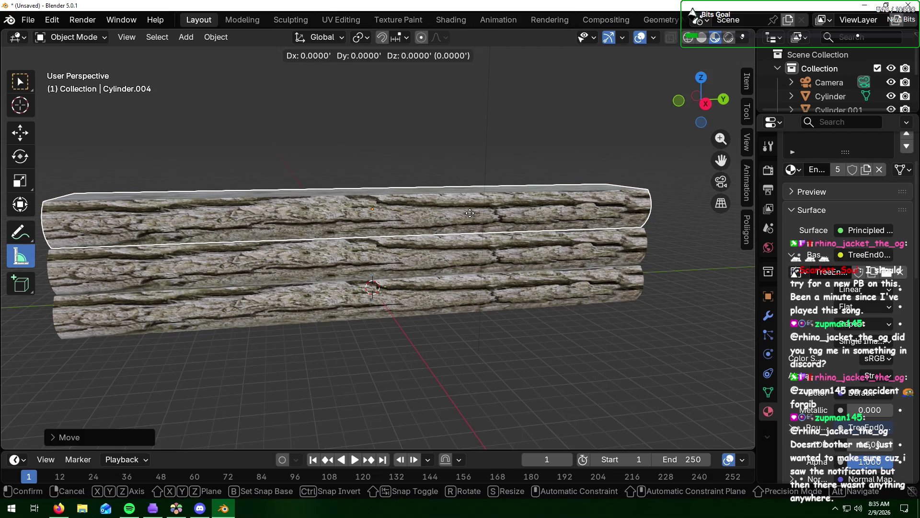
{"action": "key", "text": "z"}
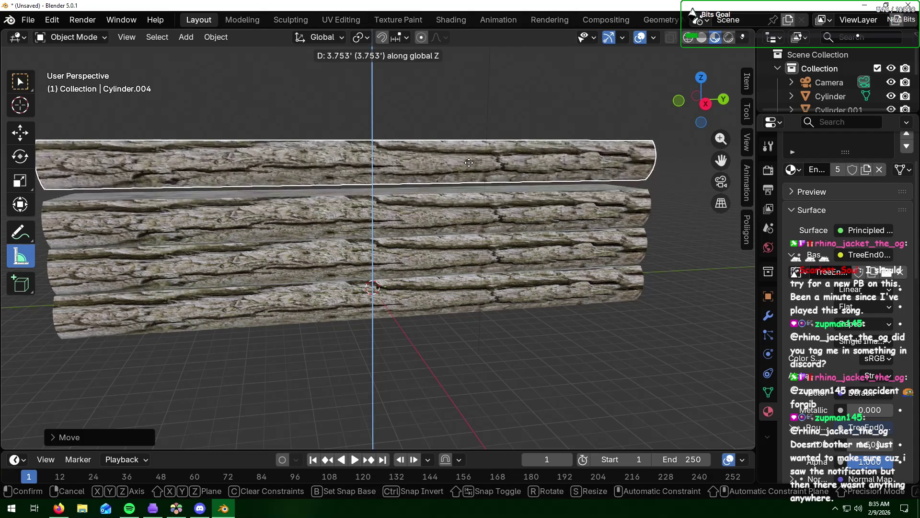
{"action": "left_click", "coordinate": [469, 166]}
{"action": "key", "text": "KP_1"}
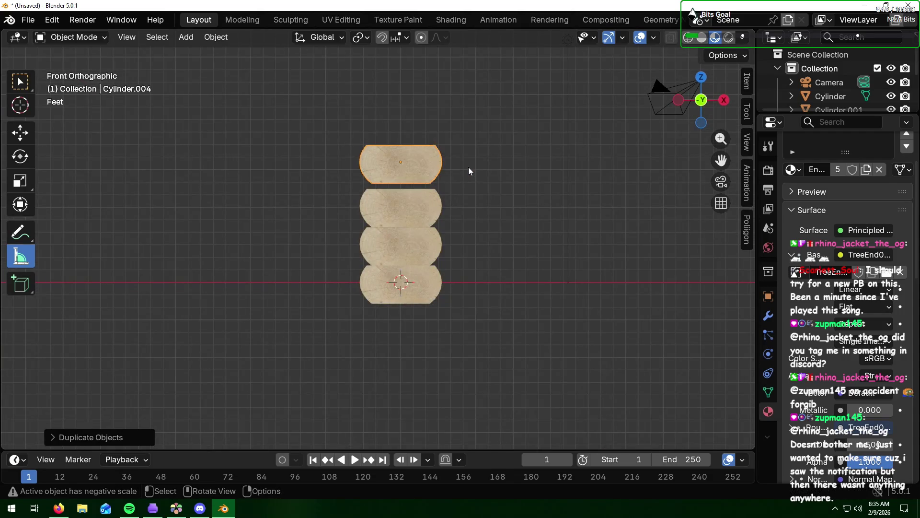
{"action": "scroll", "coordinate": [419, 148], "scroll_direction": "up", "scroll_amount": 4}
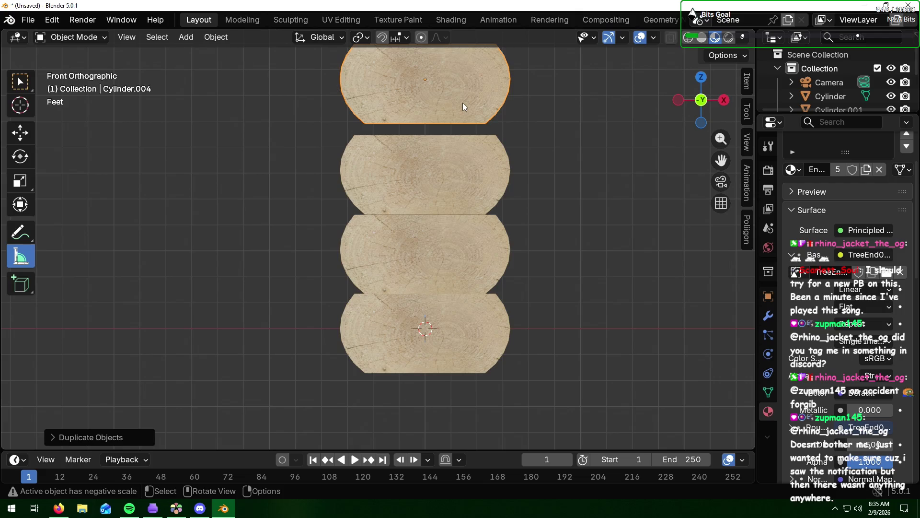
- Lower the fourth log along Z so it rests snugly, making the wall four logs high
{"action": "key", "text": "g"}
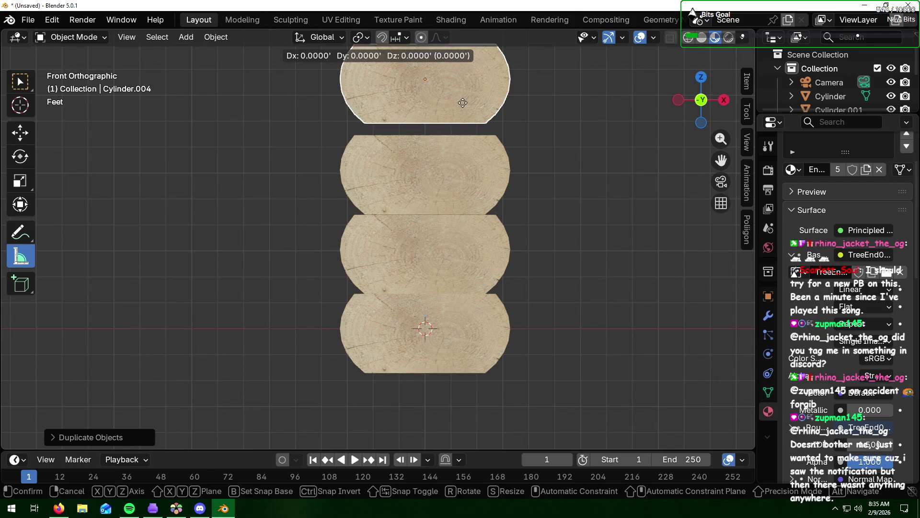
{"action": "key", "text": "z"}
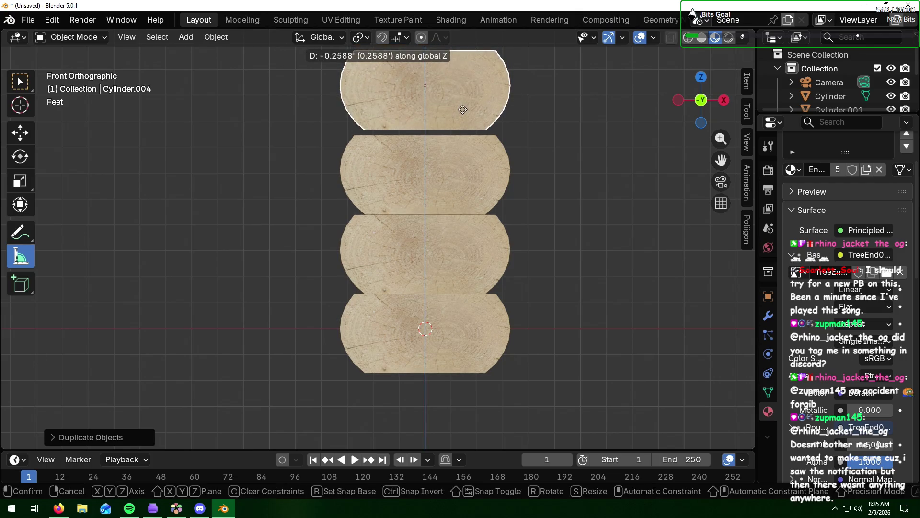
{"action": "left_click", "coordinate": [462, 114]}
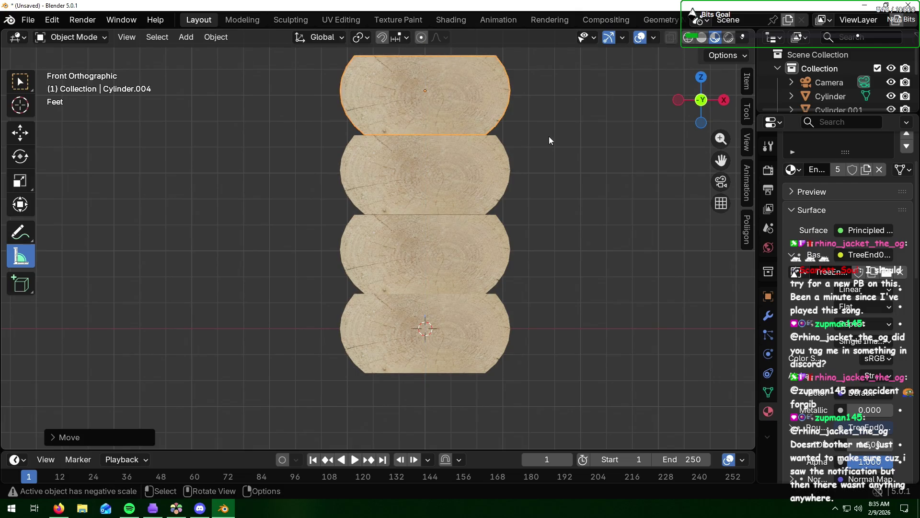
{"action": "scroll", "coordinate": [558, 141], "scroll_direction": "down", "scroll_amount": 3}
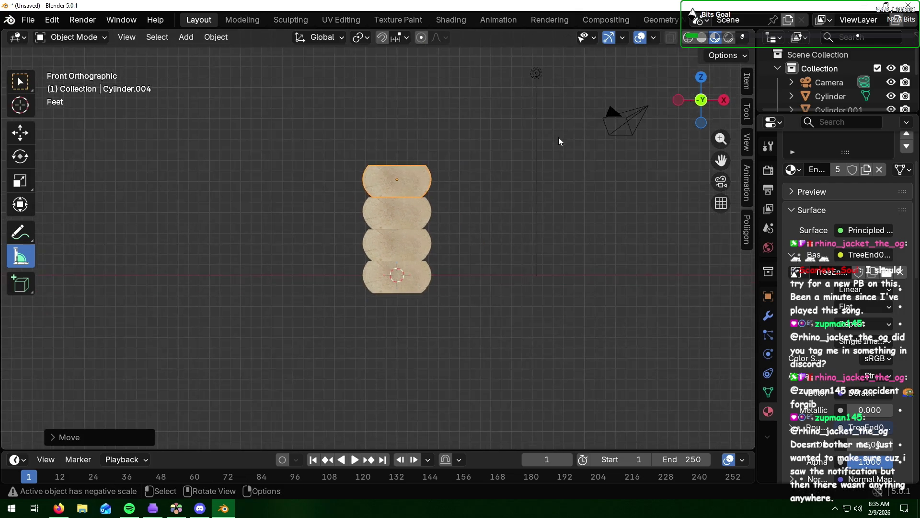
{"action": "mouse_move", "coordinate": [559, 141]}
{"action": "middle_mouse_down"}
{"action": "mouse_move", "coordinate": [512, 158]}
{"action": "mouse_move", "coordinate": [458, 156]}
{"action": "middle_mouse_up"}
{"action": "scroll", "coordinate": [501, 182], "scroll_direction": "down", "scroll_amount": 2}
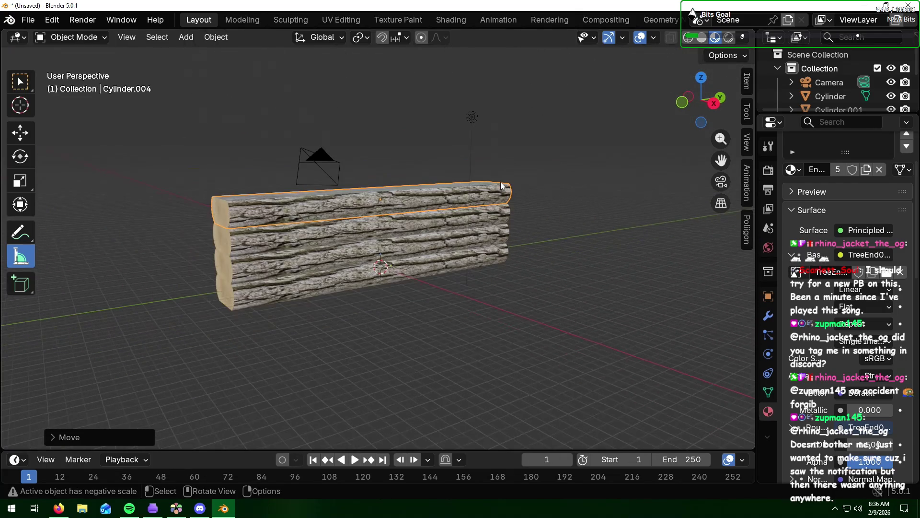
{"action": "key", "text": "alt+Tab"}
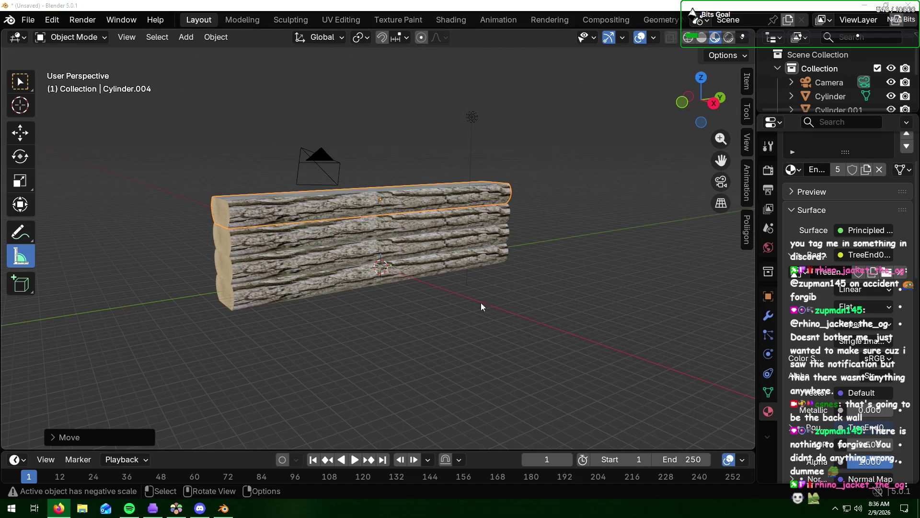
{"action": "left_click", "coordinate": [357, 300]}
{"action": "mouse_move", "coordinate": [286, 283]}
{"action": "middle_mouse_down"}
{"action": "mouse_move", "coordinate": [400, 279]}
{"action": "mouse_move", "coordinate": [245, 277]}
{"action": "middle_mouse_up"}
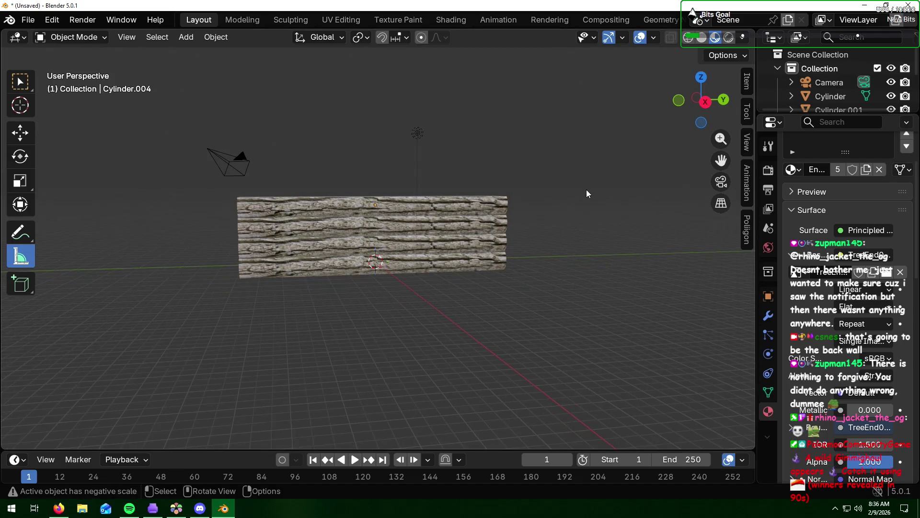
{"action": "middle_click_drag", "start_coordinate": [368, 243], "coordinate": [402, 247]}
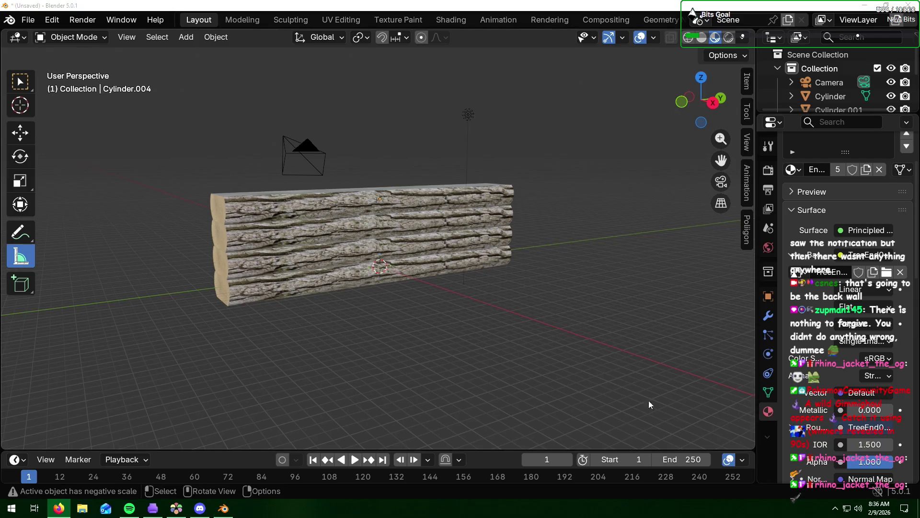
- Duplicate the top log and rotate the copy 90° about the Z axis
{"action": "left_click", "coordinate": [349, 209]}
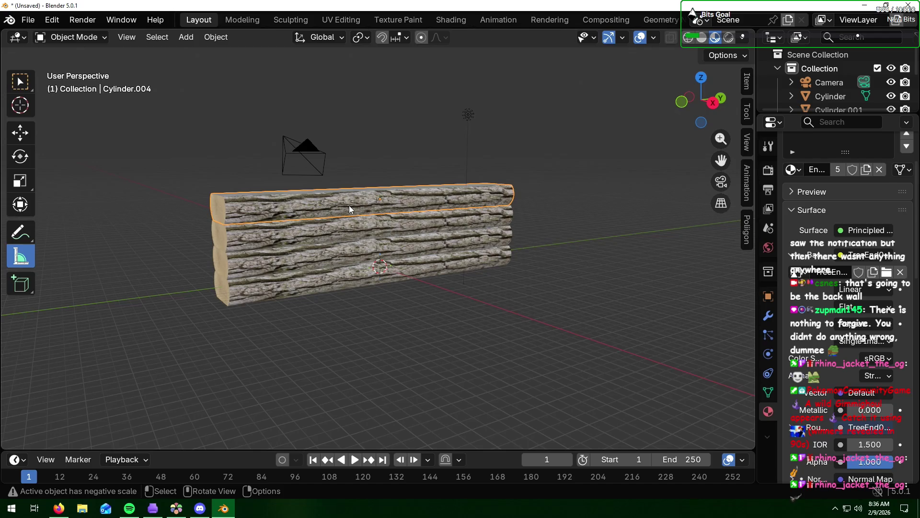
{"action": "key", "text": "shift+d"}
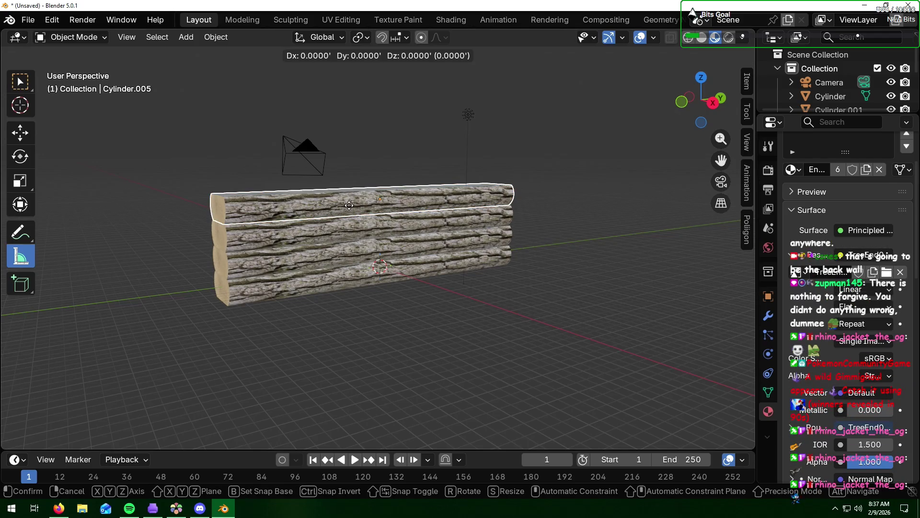
{"action": "type", "text": "r"}
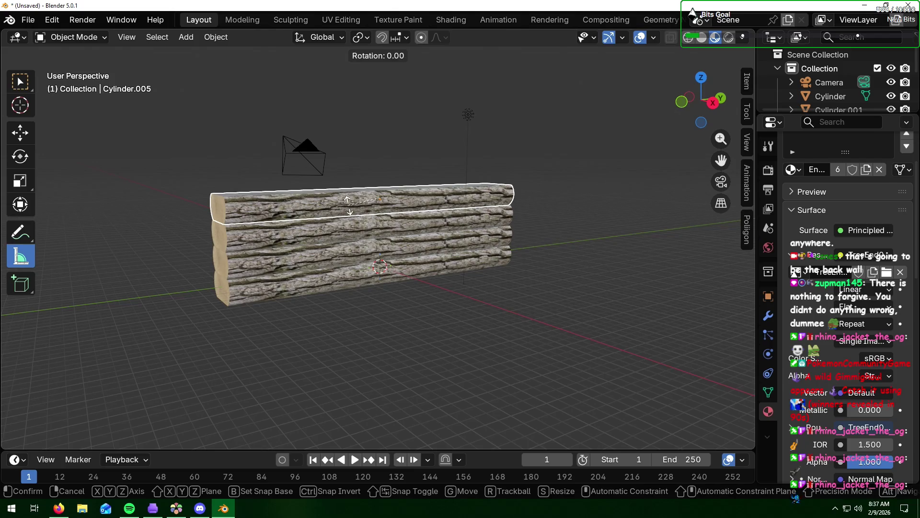
{"action": "type", "text": "90"}
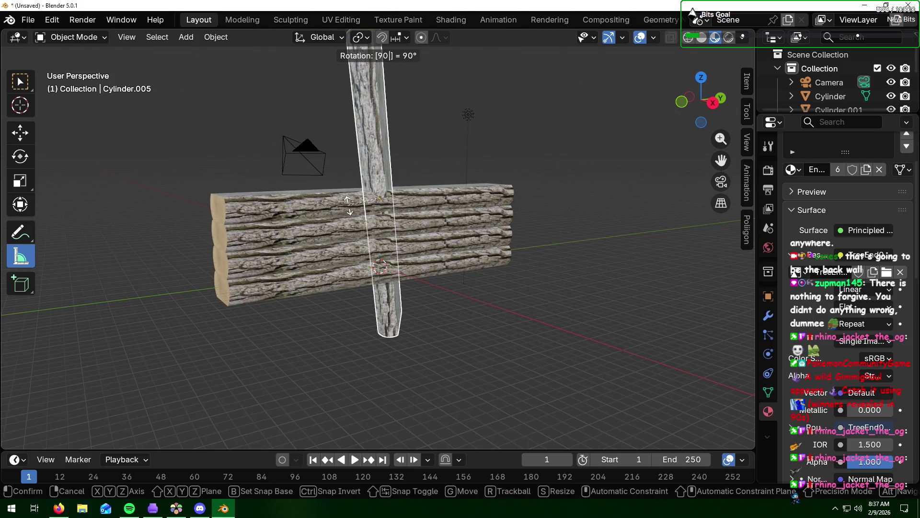
{"action": "type", "text": "xy"}
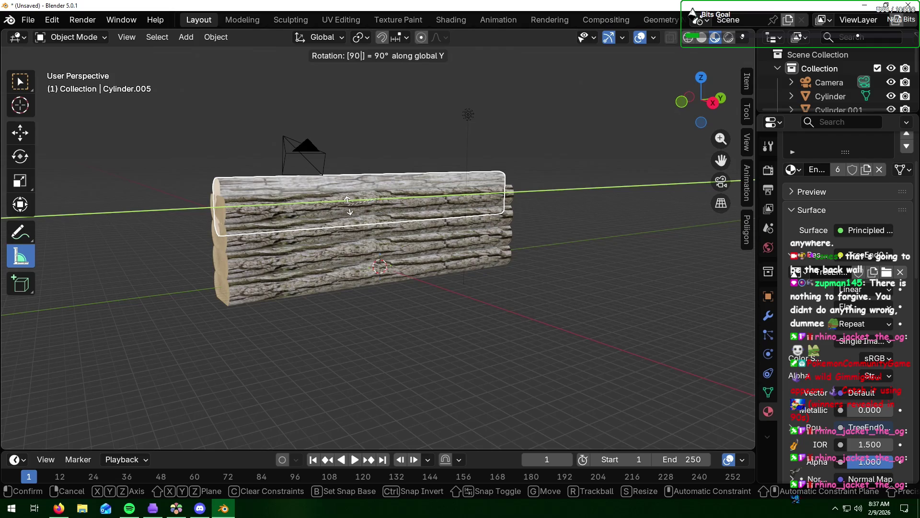
{"action": "type", "text": "z"}
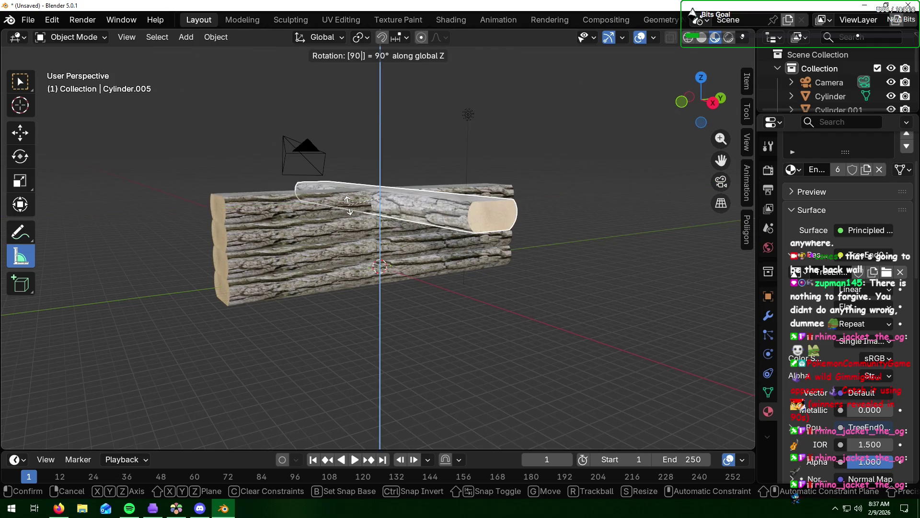
{"action": "key", "text": "Return"}
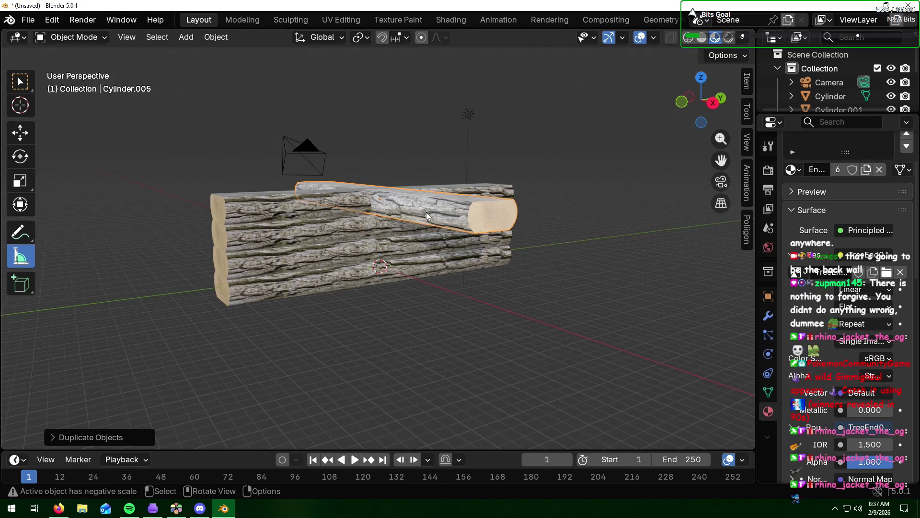
- Slide the turned log along Y to lie crosswise at the wall's end, starting the corner wall
{"action": "key", "text": "g"}
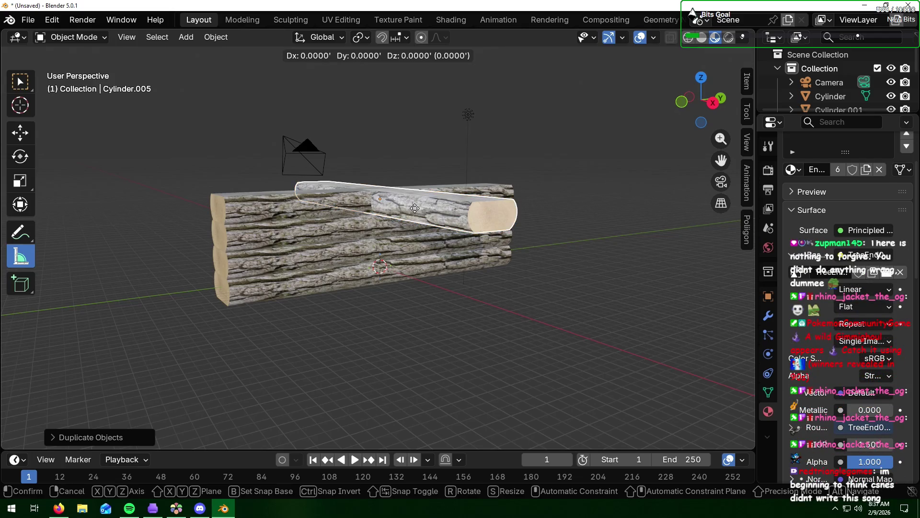
{"action": "key", "text": "y"}
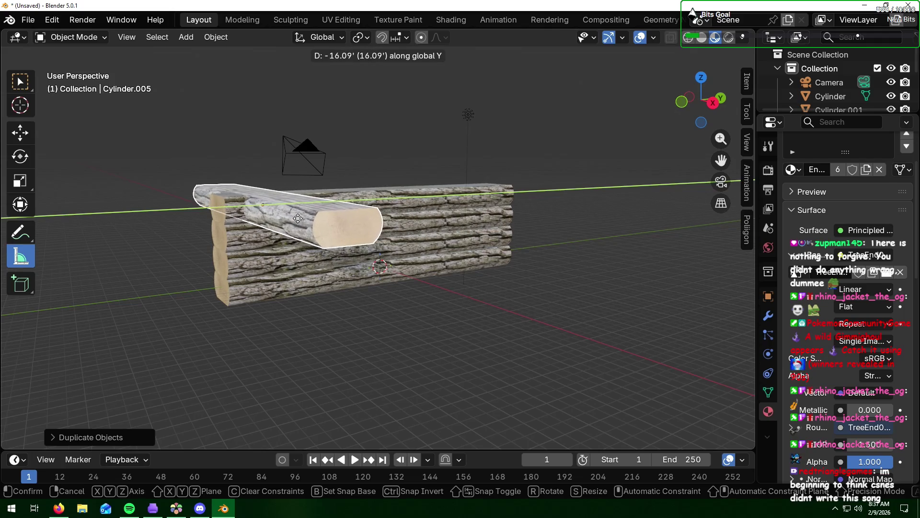
{"action": "left_click", "coordinate": [297, 219]}
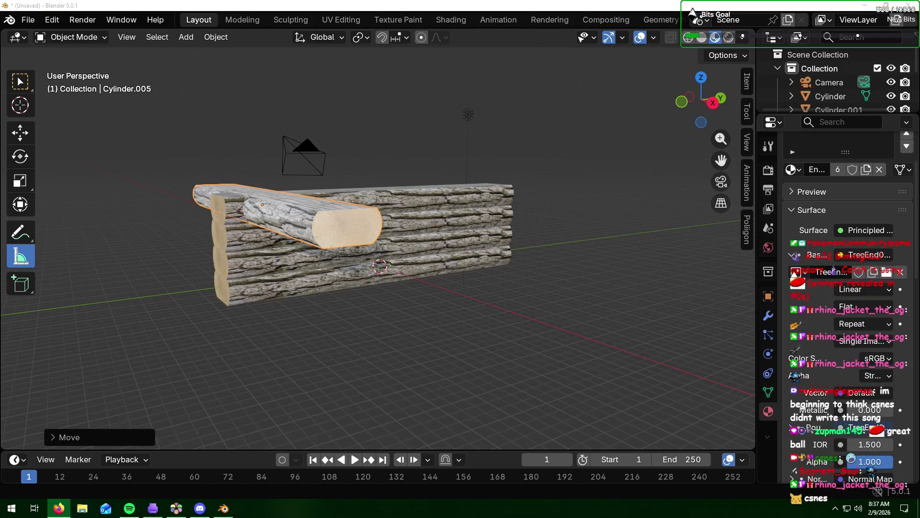
{"action": "middle_click_drag", "start_coordinate": [384, 292], "coordinate": [470, 292]}
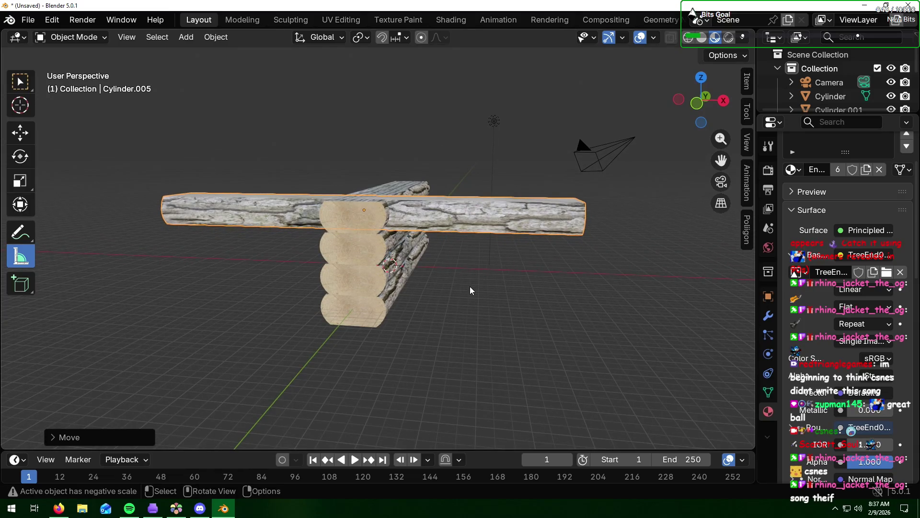
{"action": "key", "text": "alt+Tab"}
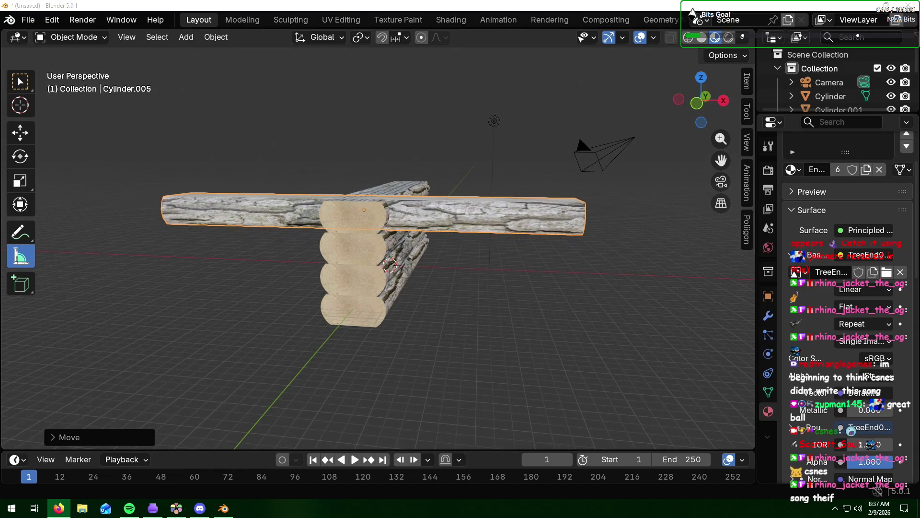
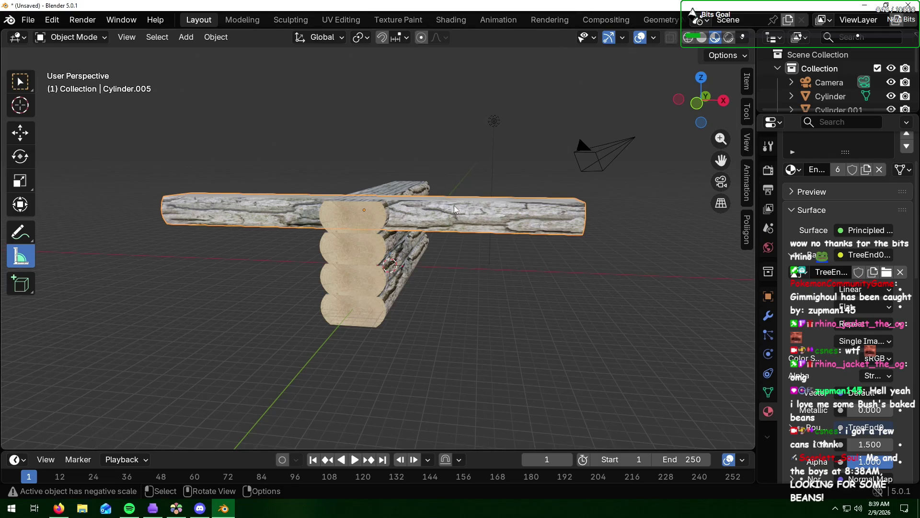
- Slide the crossing log along X and scale it shorter along its length
{"action": "key", "text": "g"}
{"action": "key", "text": "x"}
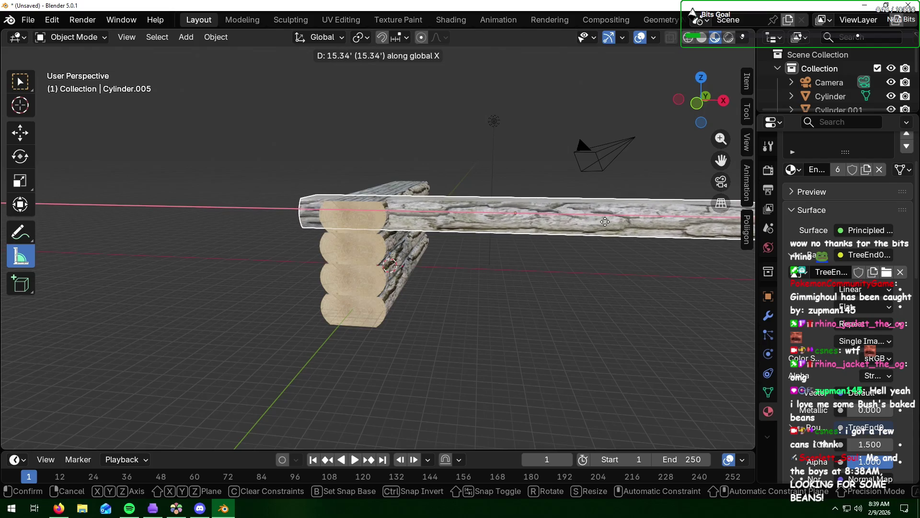
{"action": "left_click", "coordinate": [626, 268]}
{"action": "middle_click_drag", "start_coordinate": [631, 272], "coordinate": [701, 276]}
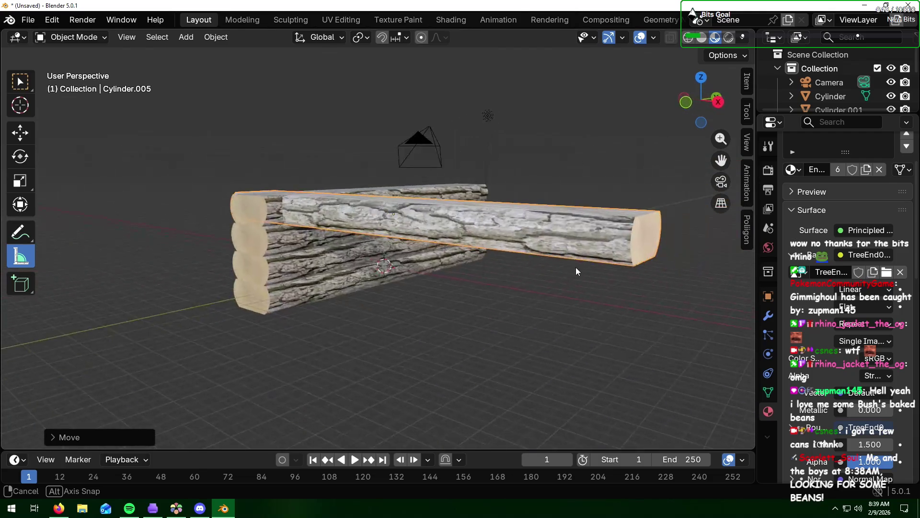
{"action": "middle_click_drag", "start_coordinate": [701, 272], "coordinate": [638, 265]}
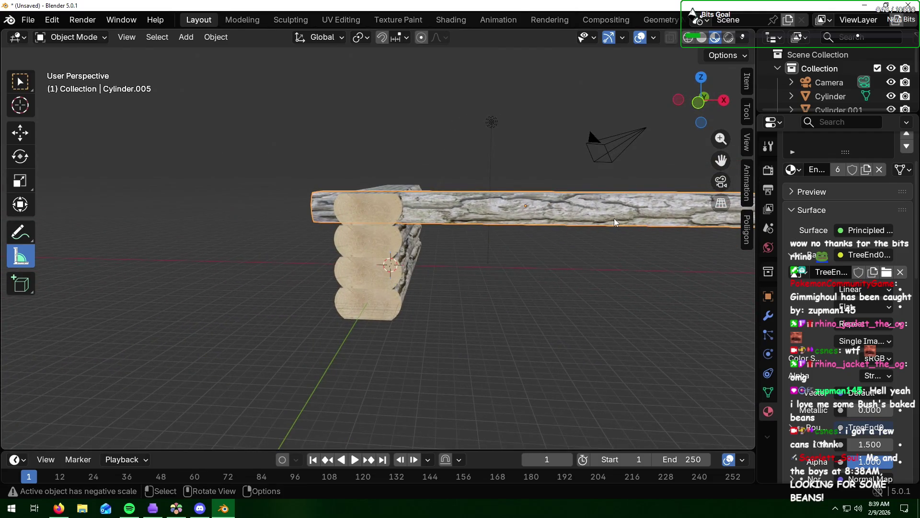
{"action": "key", "text": "s"}
{"action": "key", "text": "x"}
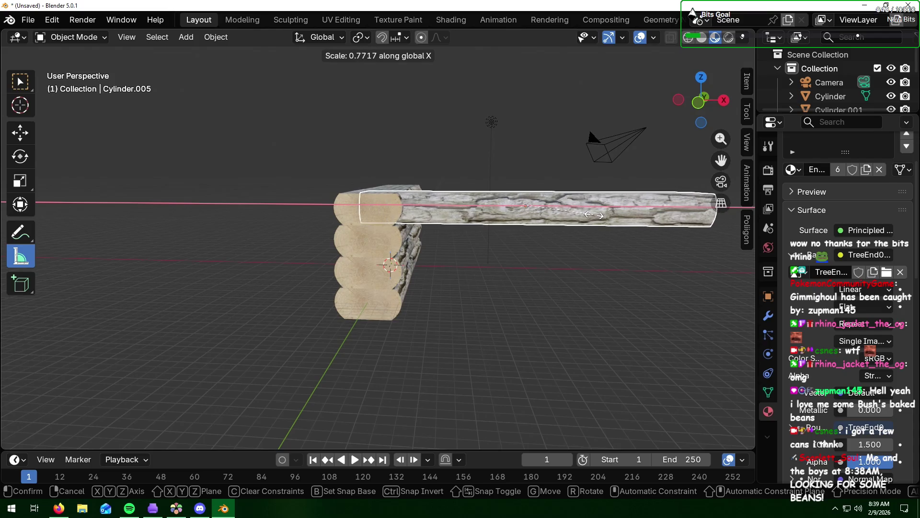
{"action": "left_click", "coordinate": [596, 219]}
- Reposition the shortened log along X and drop it to the base of the corner stack
{"action": "key", "text": "g"}
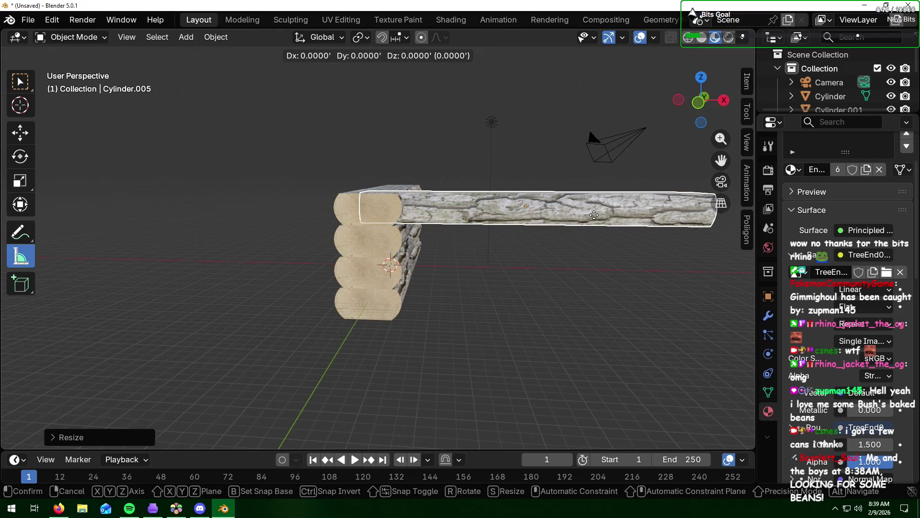
{"action": "key", "text": "x"}
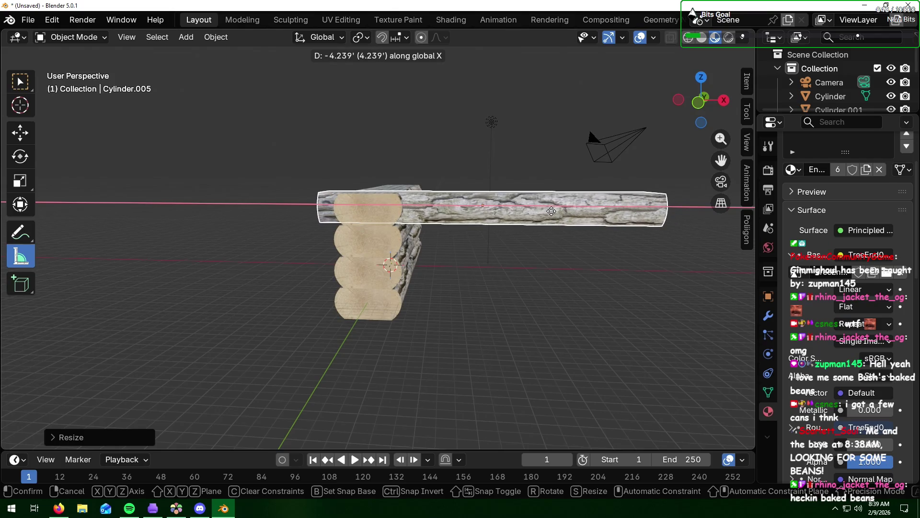
{"action": "left_click", "coordinate": [551, 211]}
{"action": "key", "text": "g"}
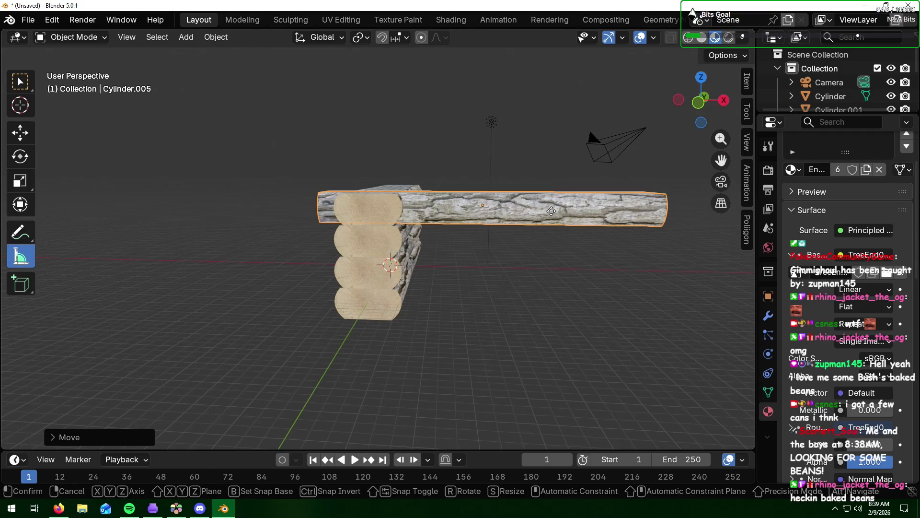
{"action": "key", "text": "z"}
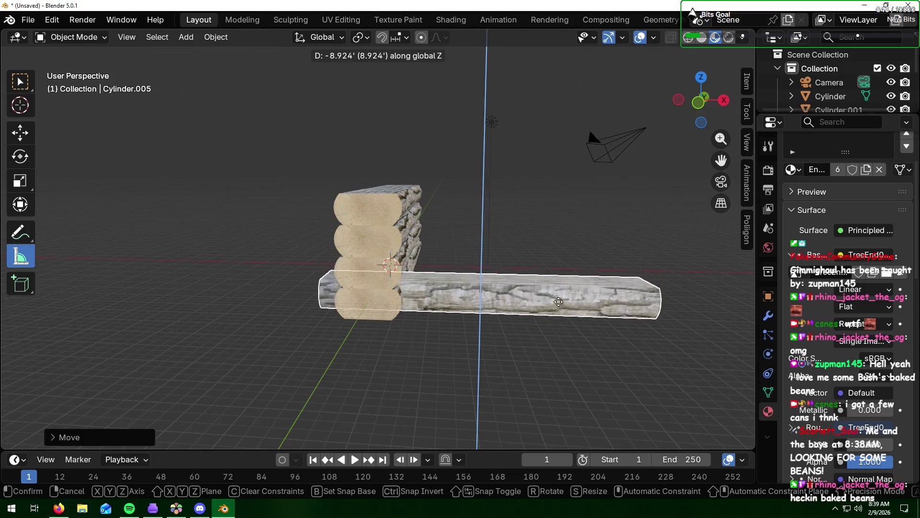
{"action": "left_click", "coordinate": [559, 317]}
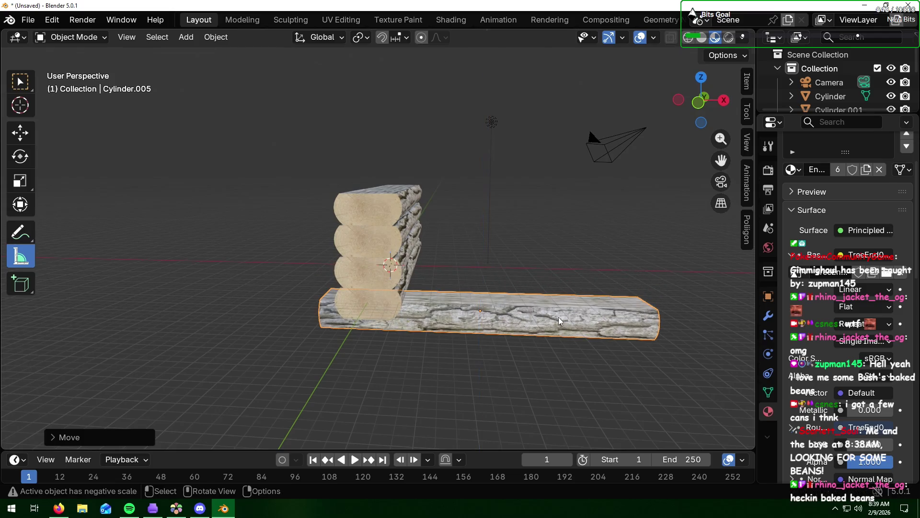
{"action": "mouse_move", "coordinate": [578, 322]}
{"action": "middle_mouse_down"}
{"action": "mouse_move", "coordinate": [543, 301]}
{"action": "mouse_move", "coordinate": [564, 320]}
{"action": "mouse_move", "coordinate": [630, 303]}
{"action": "mouse_move", "coordinate": [684, 310]}
{"action": "mouse_move", "coordinate": [573, 310]}
{"action": "mouse_move", "coordinate": [560, 319]}
{"action": "mouse_move", "coordinate": [482, 309]}
{"action": "mouse_move", "coordinate": [574, 308]}
{"action": "mouse_move", "coordinate": [574, 321]}
{"action": "middle_mouse_up"}
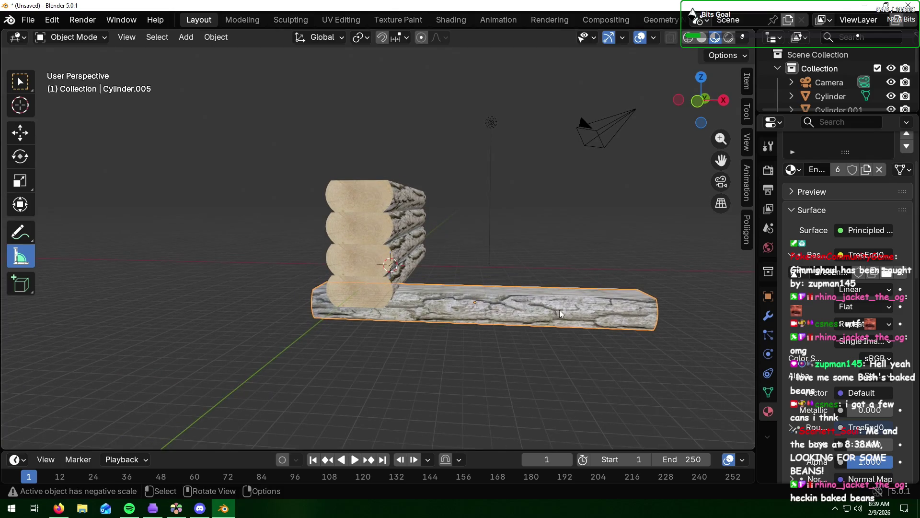
{"action": "key", "text": "shift+d"}
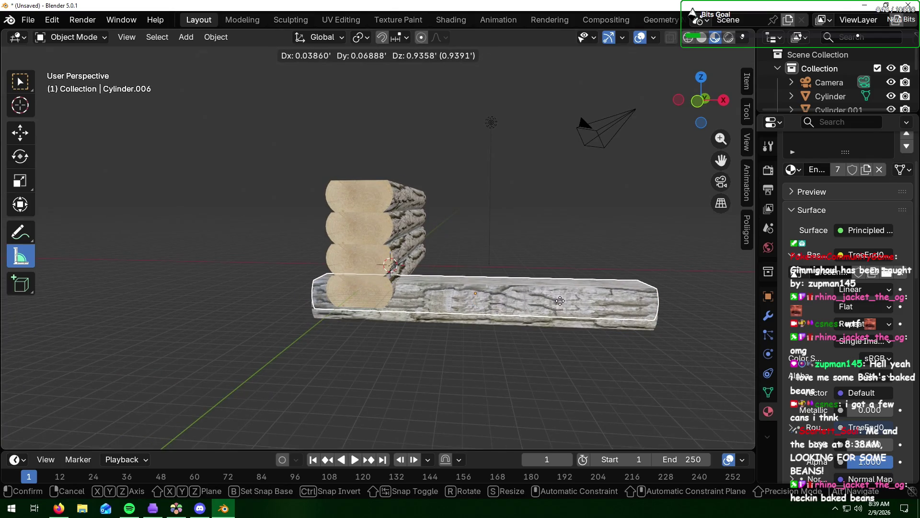
- Duplicate the bottom log three times, raising each copy along Z to stack a four-log wall
{"action": "key", "text": "z"}
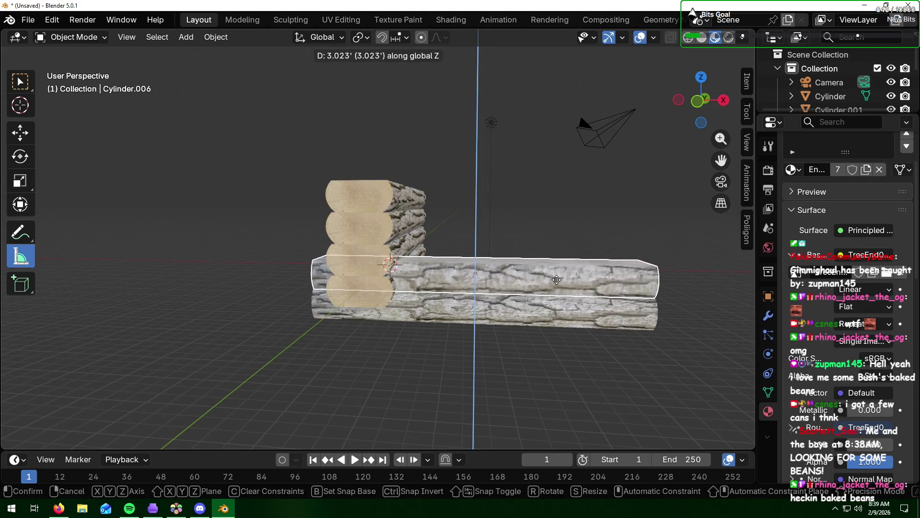
{"action": "left_click", "coordinate": [554, 280]}
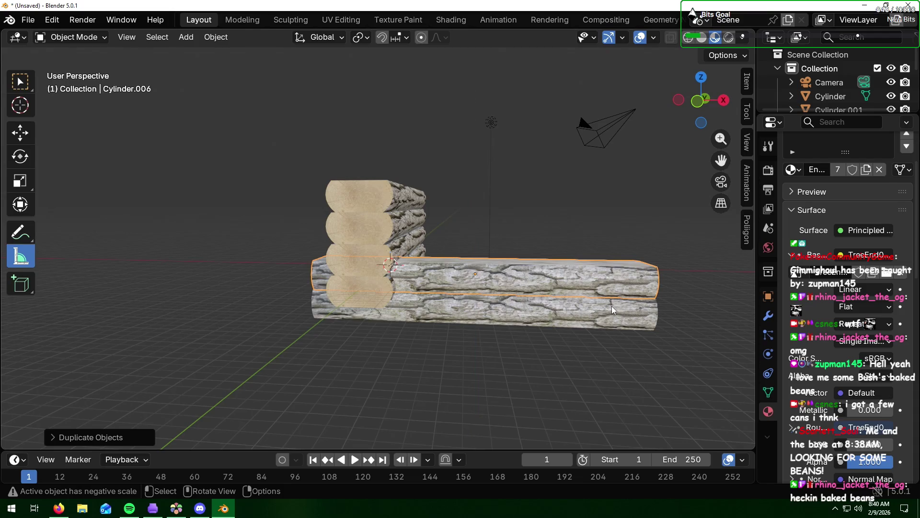
{"action": "key", "text": "shift+d"}
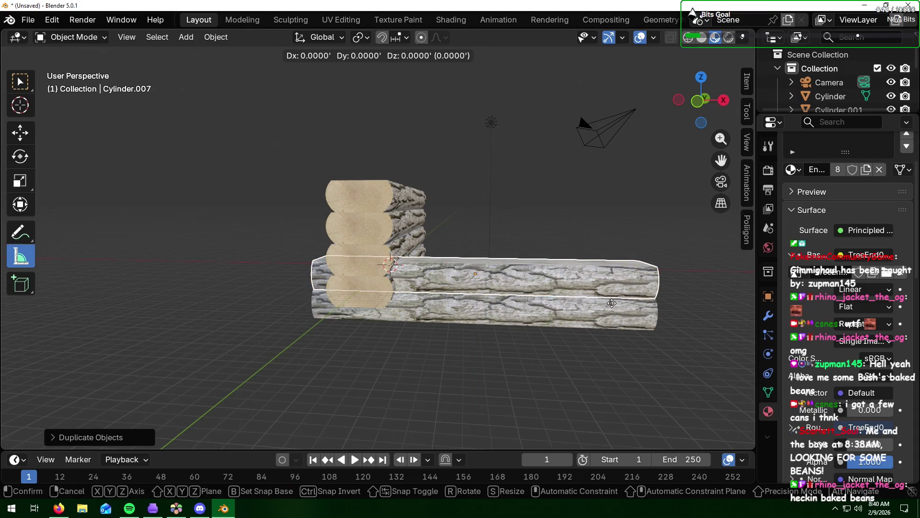
{"action": "key", "text": "z"}
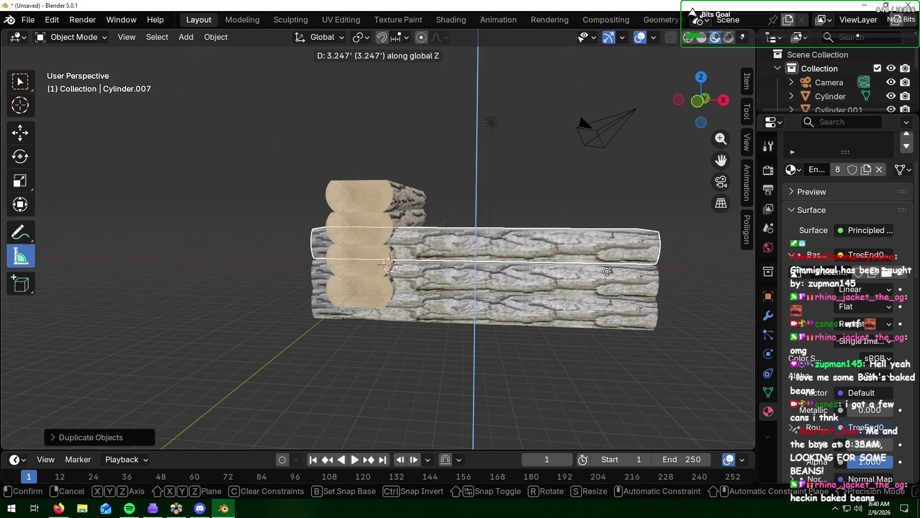
{"action": "left_click", "coordinate": [607, 273]}
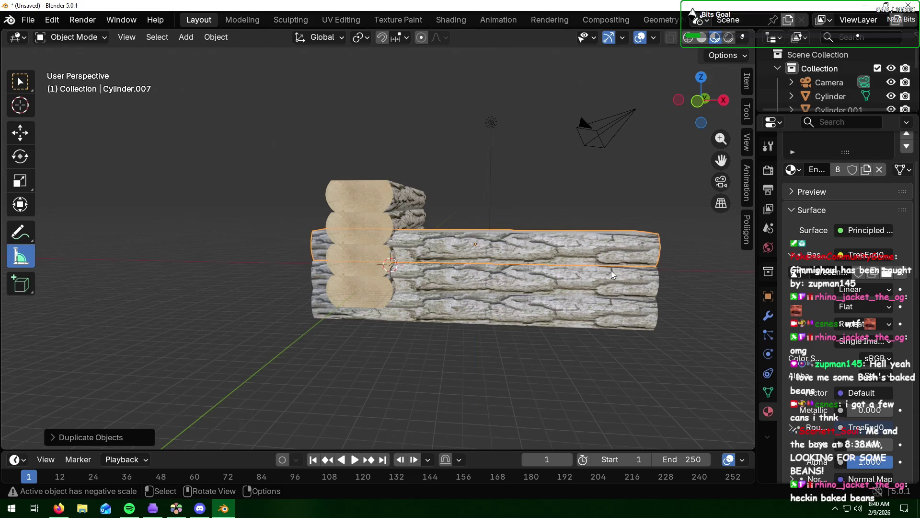
{"action": "key", "text": "shift+d"}
{"action": "key", "text": "z"}
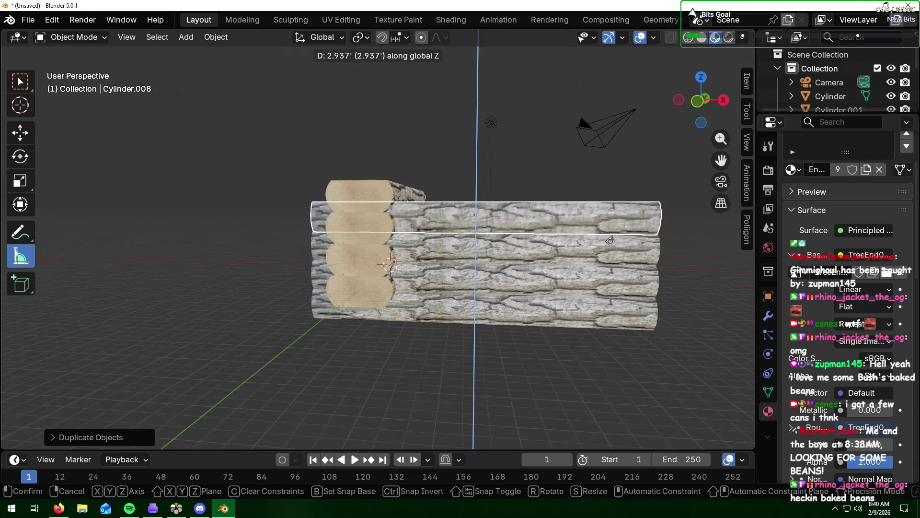
{"action": "left_click", "coordinate": [612, 245]}
{"action": "mouse_move", "coordinate": [611, 245]}
{"action": "middle_mouse_down"}
{"action": "mouse_move", "coordinate": [542, 262]}
{"action": "mouse_move", "coordinate": [678, 254]}
{"action": "middle_mouse_up"}
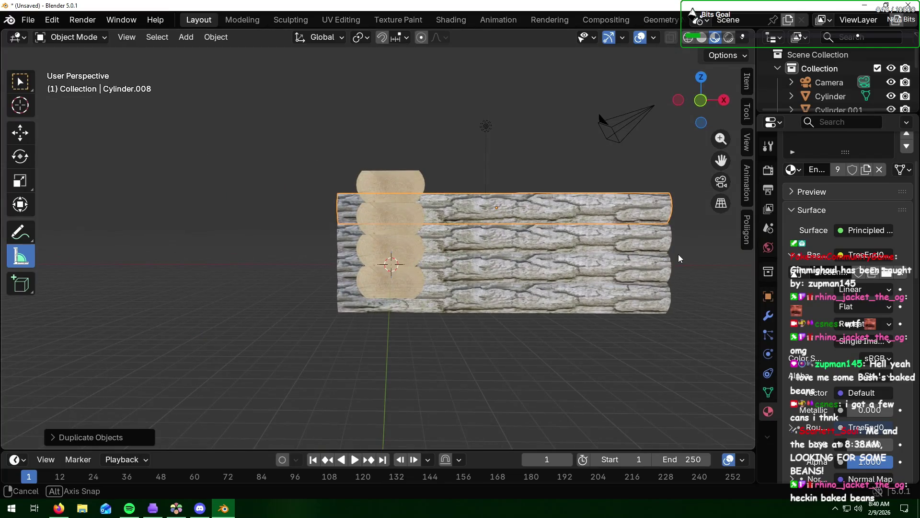
{"action": "middle_click_drag", "start_coordinate": [678, 254], "coordinate": [679, 253]}
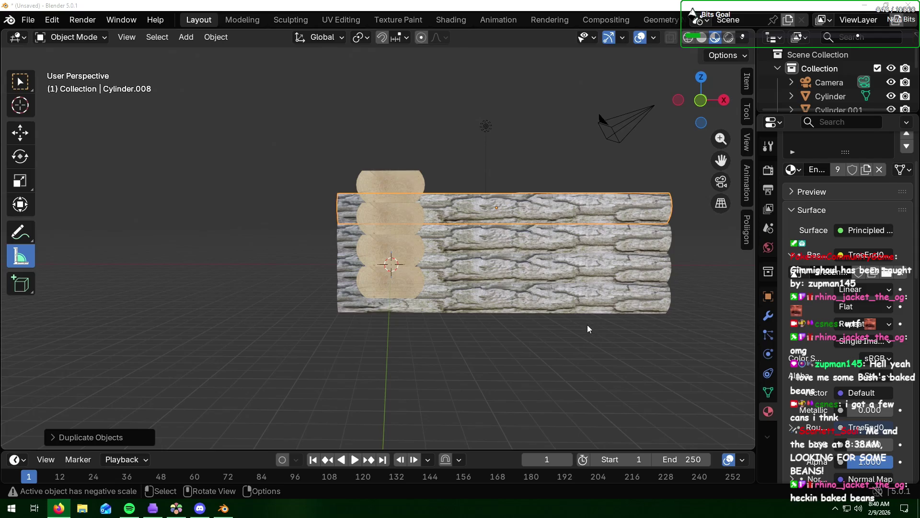
- Measure the gap below the wall and box-select all four wall logs
{"action": "left_click_drag", "start_coordinate": [587, 328], "coordinate": [588, 355]}
{"action": "right_click", "coordinate": [587, 354]}
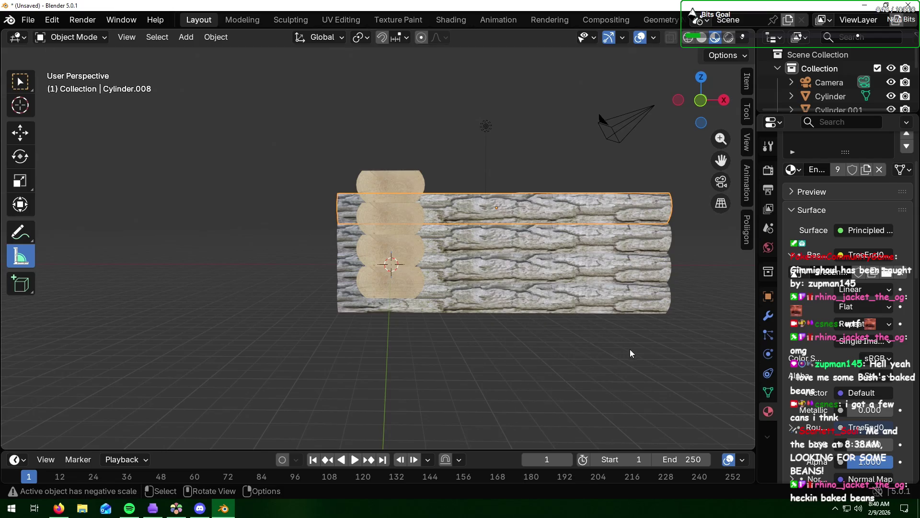
{"action": "left_click", "coordinate": [22, 82]}
{"action": "left_click_drag", "start_coordinate": [700, 188], "coordinate": [583, 322]}
- Move the four logs up along Z so they interlock with the corner stack
{"action": "key", "text": "g"}
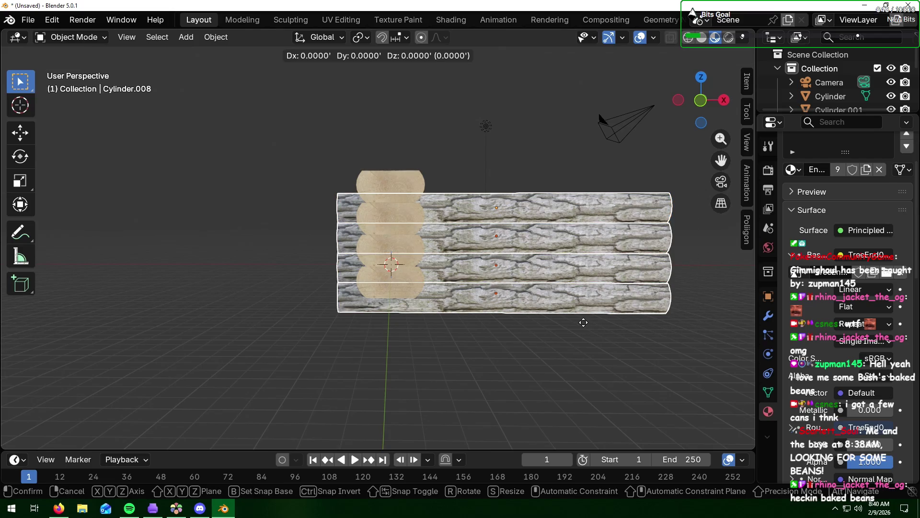
{"action": "key", "text": "z"}
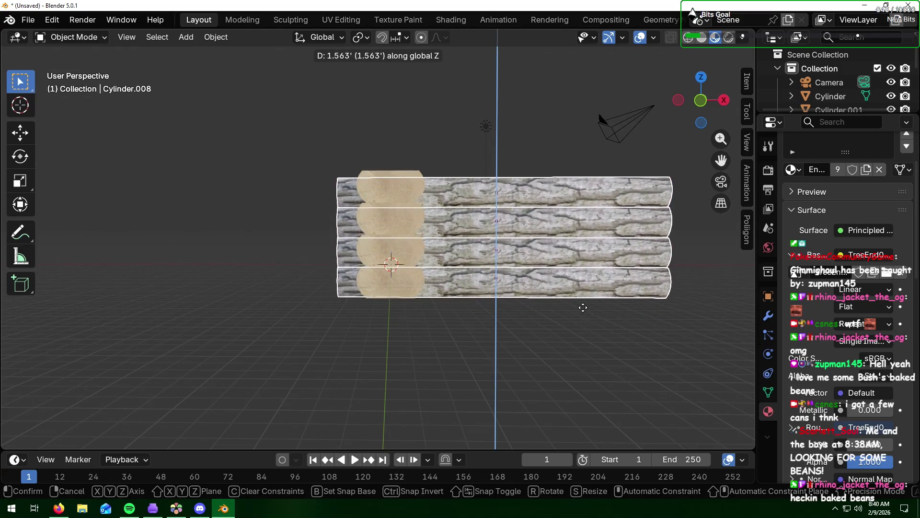
{"action": "left_click", "coordinate": [583, 306]}
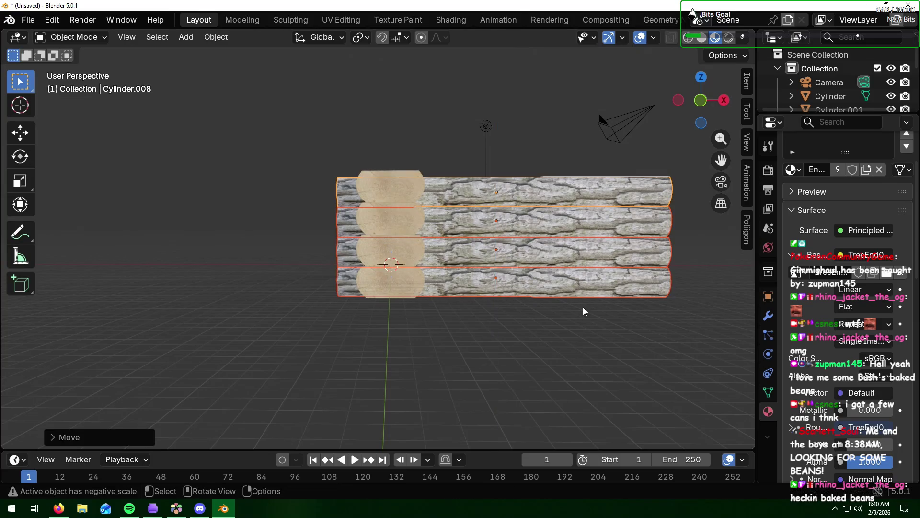
{"action": "left_click", "coordinate": [617, 326]}
{"action": "mouse_move", "coordinate": [641, 326]}
{"action": "middle_mouse_down"}
{"action": "mouse_move", "coordinate": [483, 325]}
{"action": "mouse_move", "coordinate": [532, 326]}
{"action": "middle_mouse_up"}
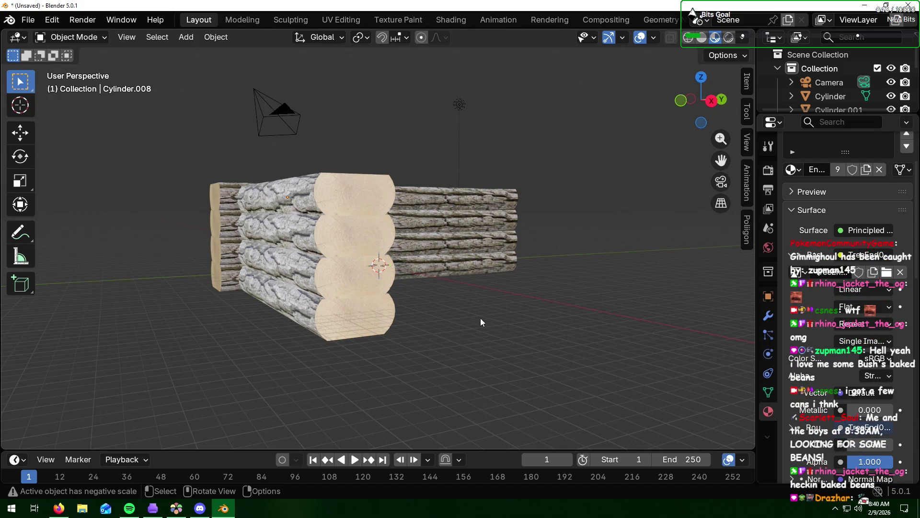
- Inspect the corner and box-select the four stacked corner logs at the wall's left end
{"action": "mouse_move", "coordinate": [515, 301]}
{"action": "middle_mouse_down"}
{"action": "mouse_move", "coordinate": [505, 320]}
{"action": "mouse_move", "coordinate": [553, 292]}
{"action": "mouse_move", "coordinate": [616, 298]}
{"action": "mouse_move", "coordinate": [617, 308]}
{"action": "middle_mouse_up"}
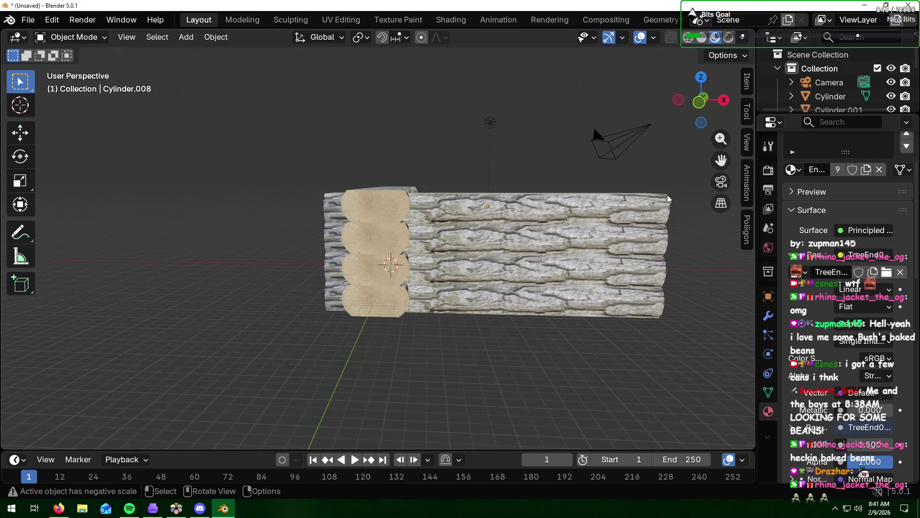
{"action": "left_click_drag", "start_coordinate": [673, 190], "coordinate": [573, 321]}
{"action": "middle_click_drag", "start_coordinate": [683, 290], "coordinate": [545, 295]}
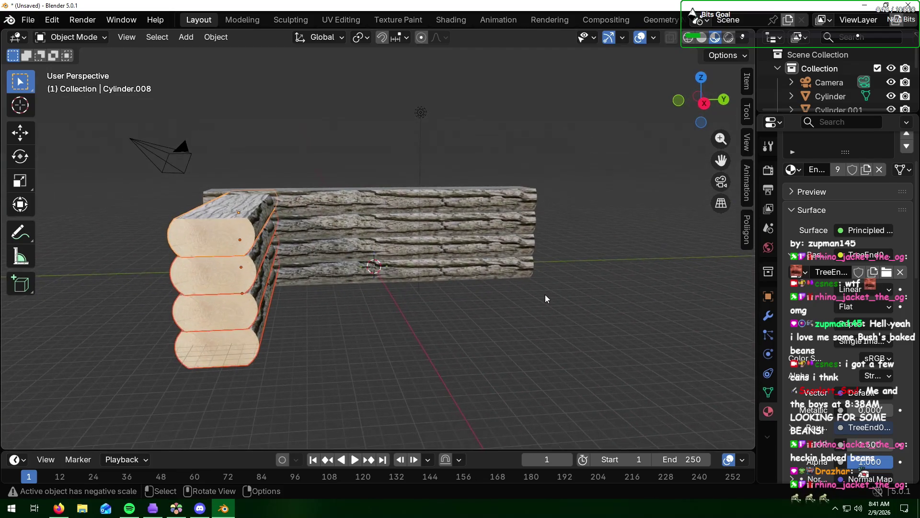
- Duplicate the corner stack along Y to the back wall's far end and check it in side view
{"action": "key", "text": "shift+d"}
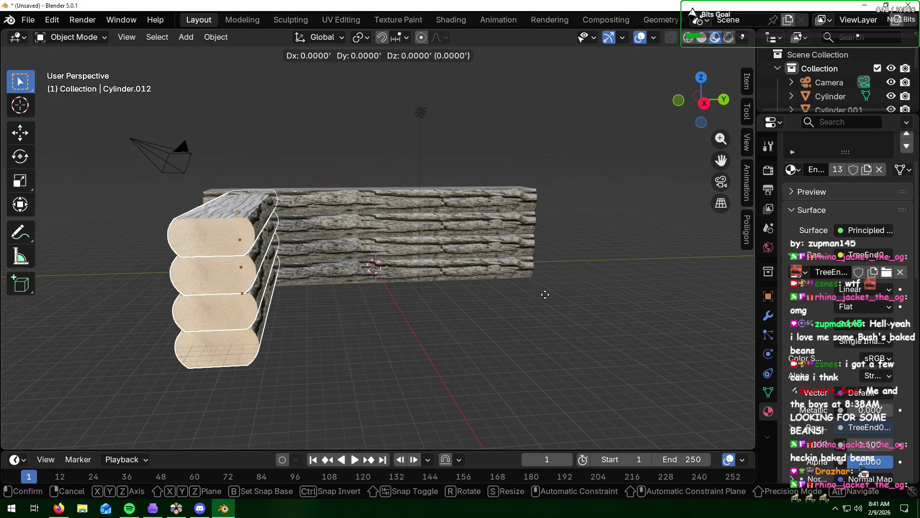
{"action": "key", "text": "y"}
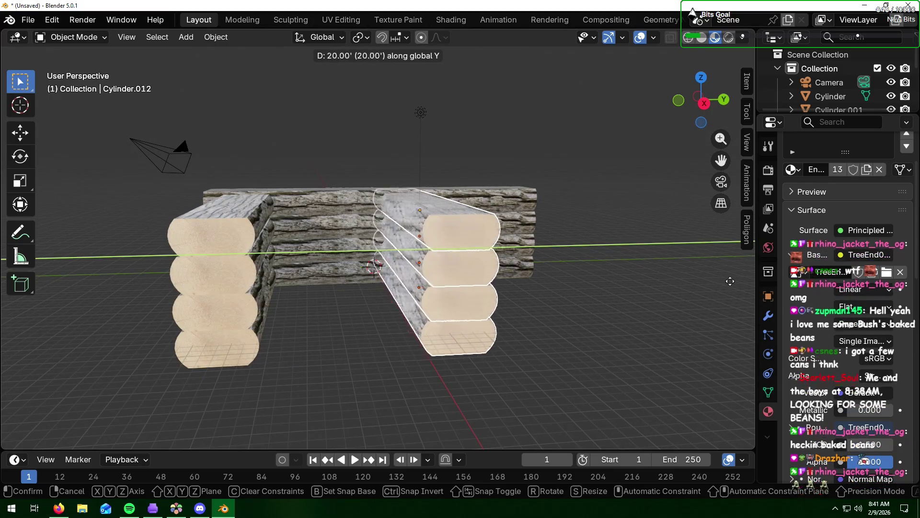
{"action": "left_click", "coordinate": [63, 273]}
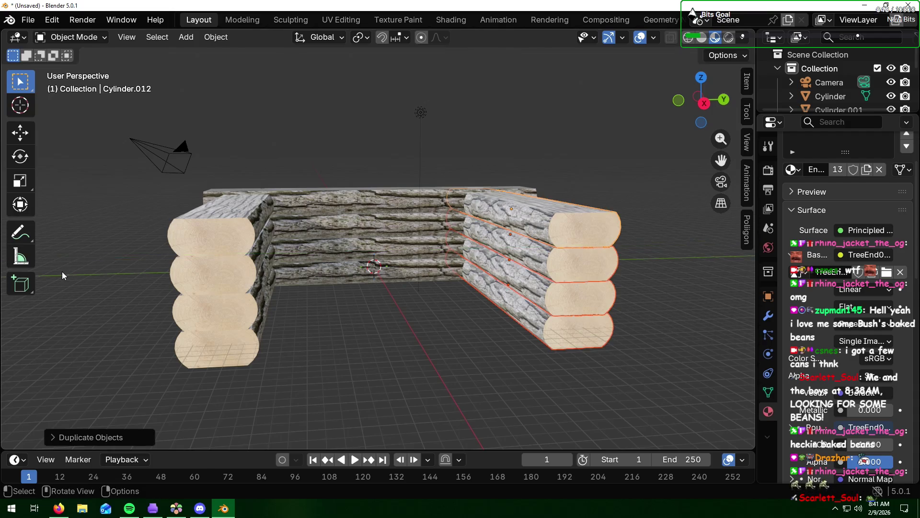
{"action": "mouse_move", "coordinate": [666, 280]}
{"action": "middle_mouse_down"}
{"action": "mouse_move", "coordinate": [688, 274]}
{"action": "mouse_move", "coordinate": [611, 284]}
{"action": "mouse_move", "coordinate": [630, 281]}
{"action": "middle_mouse_up"}
{"action": "key", "text": "KP_1"}
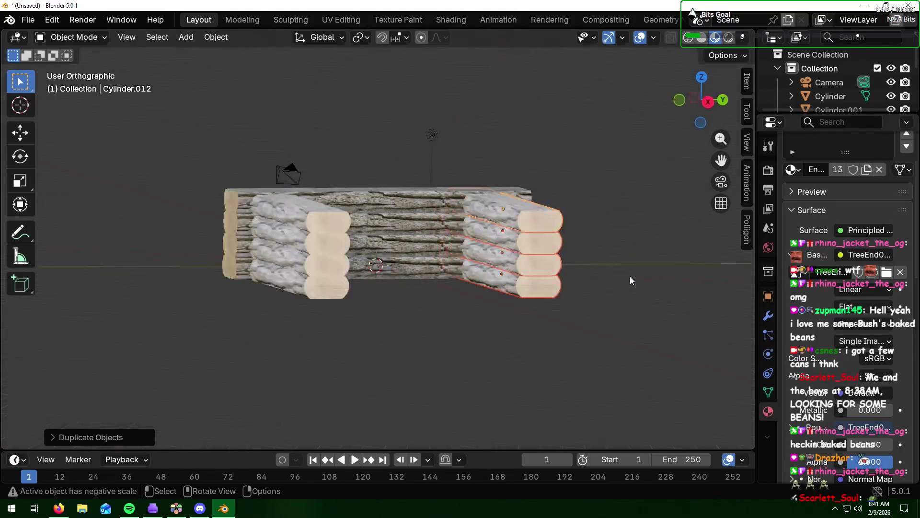
{"action": "key", "text": "KP_3"}
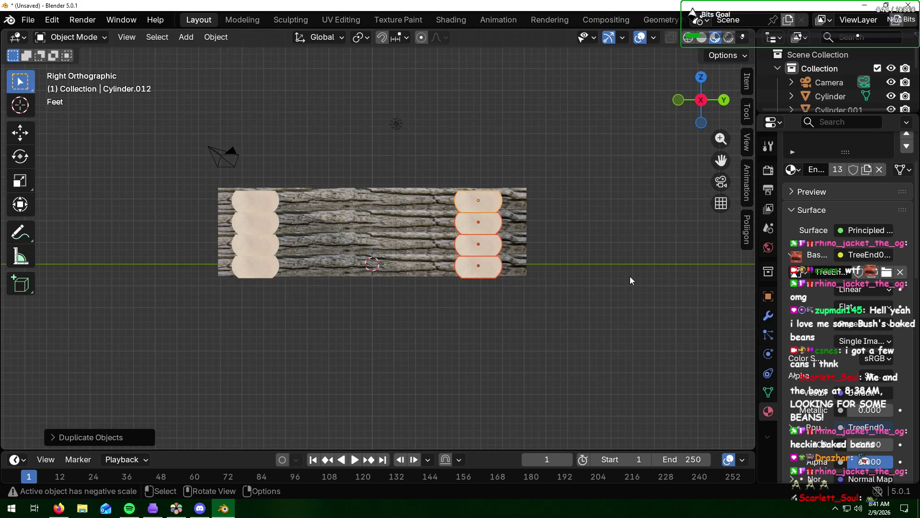
- Nudge the copied stack along Y to align with the wall end, then review the three walls
{"action": "key", "text": "g"}
{"action": "key", "text": "y"}
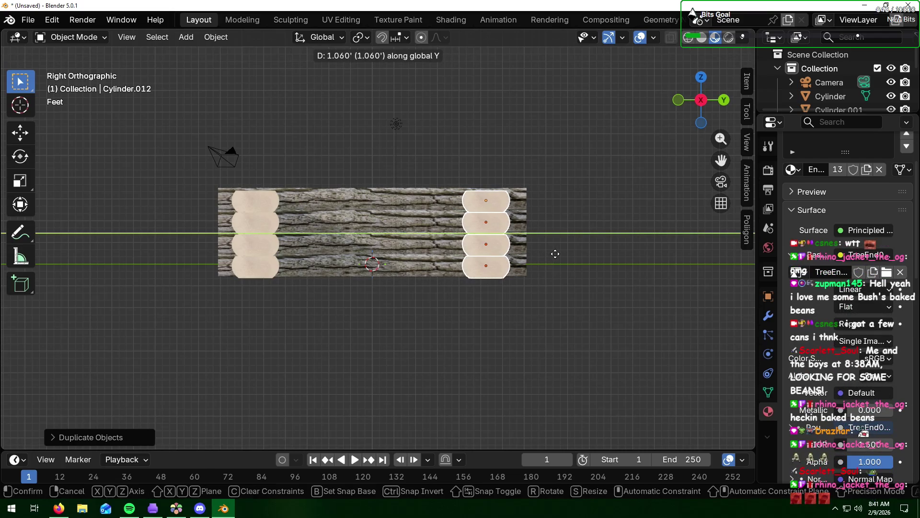
{"action": "left_click", "coordinate": [558, 254]}
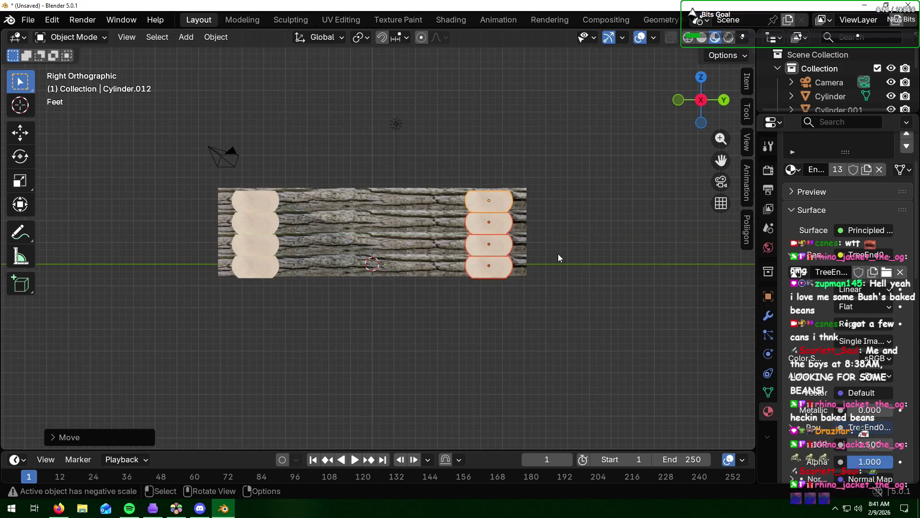
{"action": "left_click", "coordinate": [556, 320]}
{"action": "mouse_move", "coordinate": [566, 262]}
{"action": "middle_mouse_down"}
{"action": "mouse_move", "coordinate": [576, 317]}
{"action": "mouse_move", "coordinate": [679, 272]}
{"action": "middle_mouse_up"}
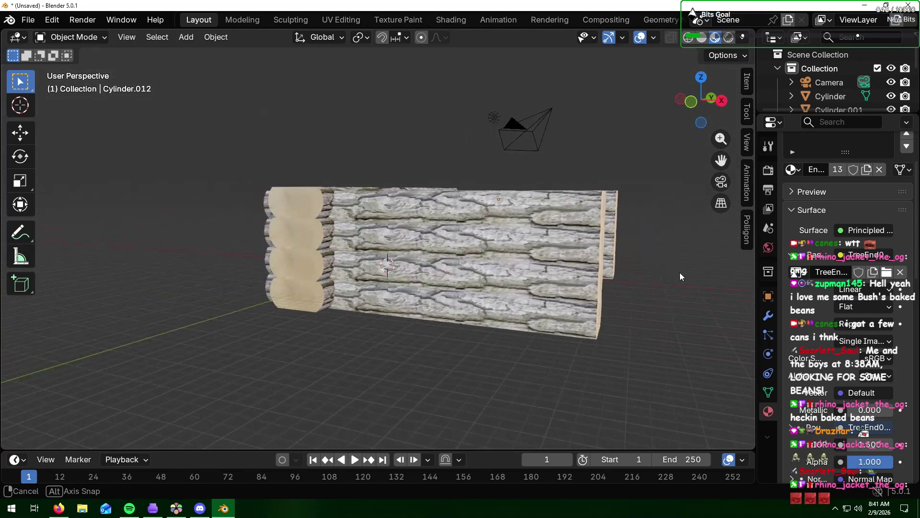
{"action": "middle_click_drag", "start_coordinate": [680, 273], "coordinate": [621, 281]}
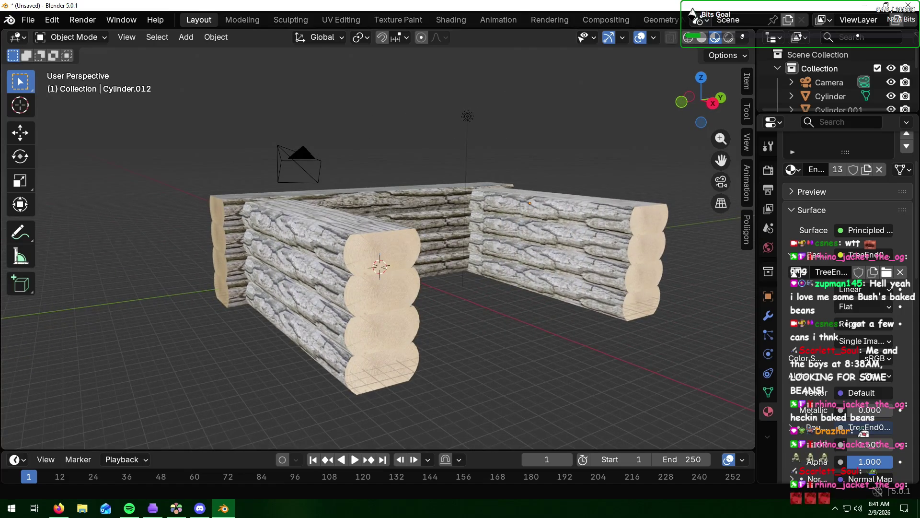
{"action": "key", "text": "alt+Tab"}
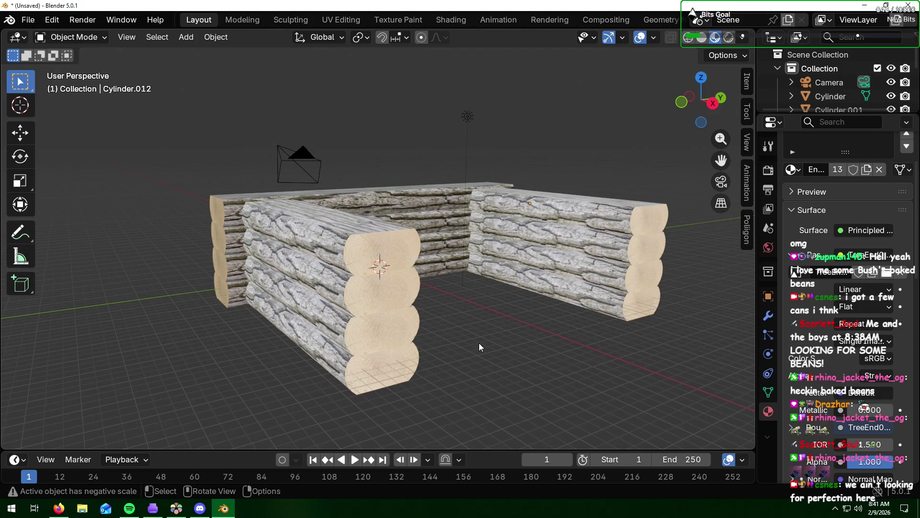
{"action": "middle_click_drag", "start_coordinate": [479, 343], "coordinate": [510, 340]}
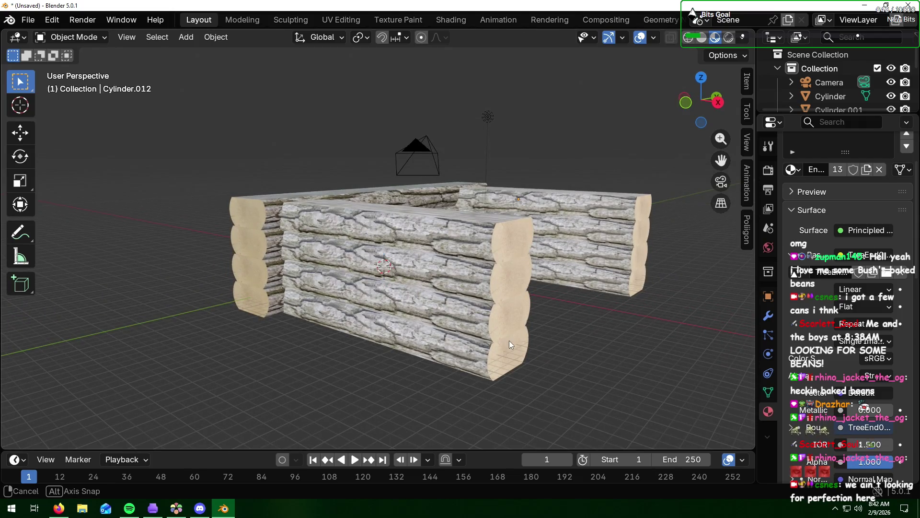
{"action": "middle_click_drag", "start_coordinate": [509, 340], "coordinate": [498, 338]}
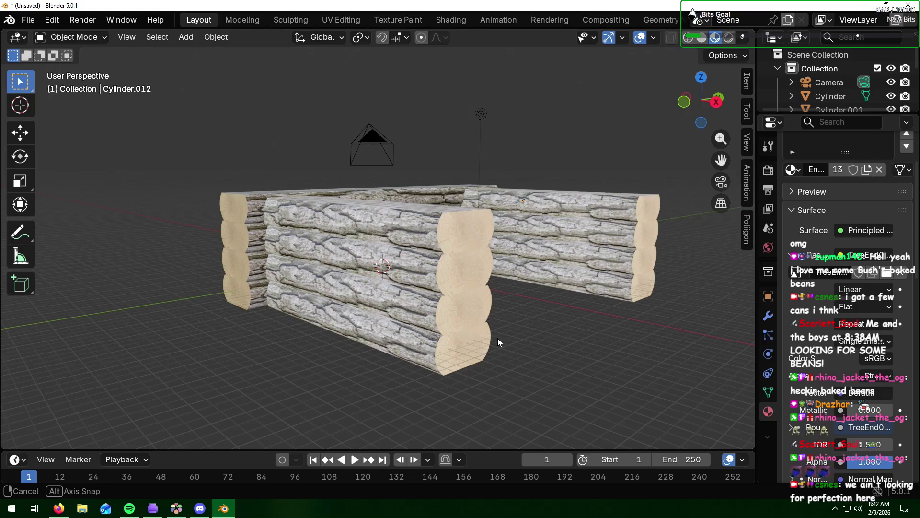
{"action": "middle_click_drag", "start_coordinate": [498, 338], "coordinate": [535, 314]}
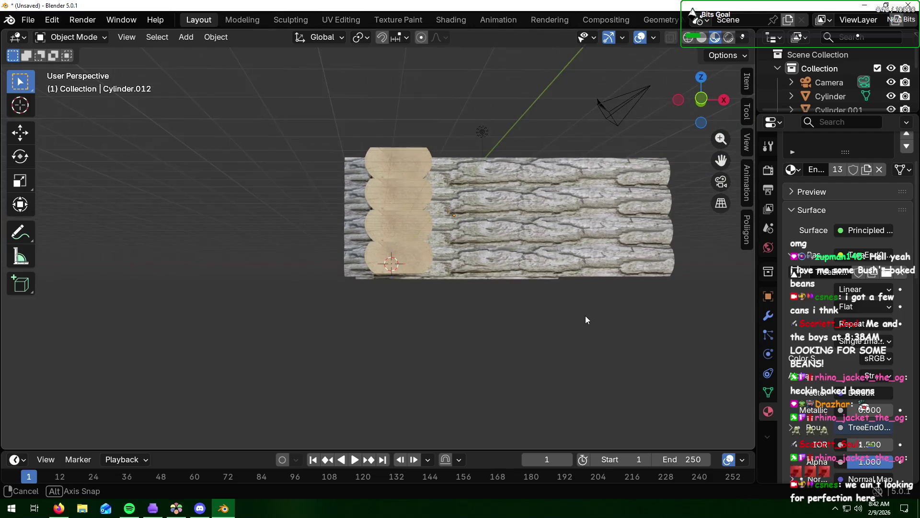
- Duplicate the corner stack's bottom log and lower the copy beneath the stack
{"action": "middle_click_drag", "start_coordinate": [536, 318], "coordinate": [501, 292]}
{"action": "left_click", "coordinate": [402, 262]}
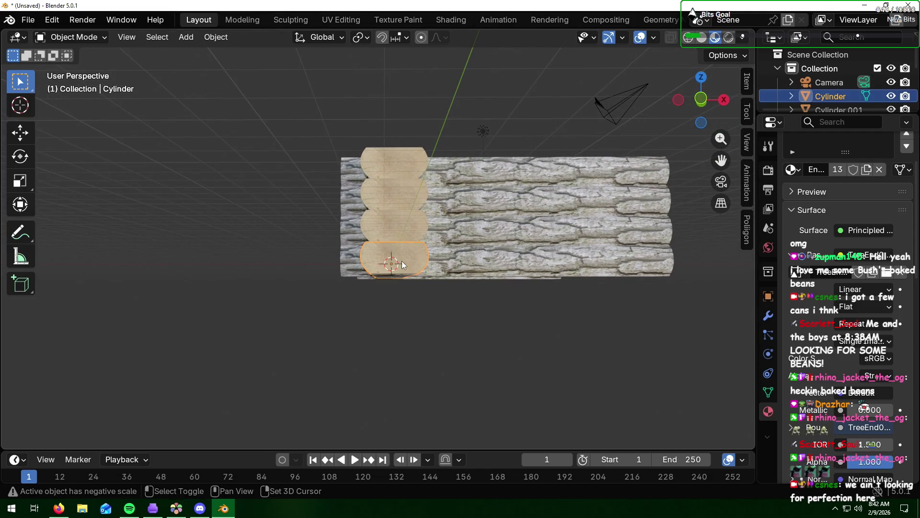
{"action": "key", "text": "shift+d"}
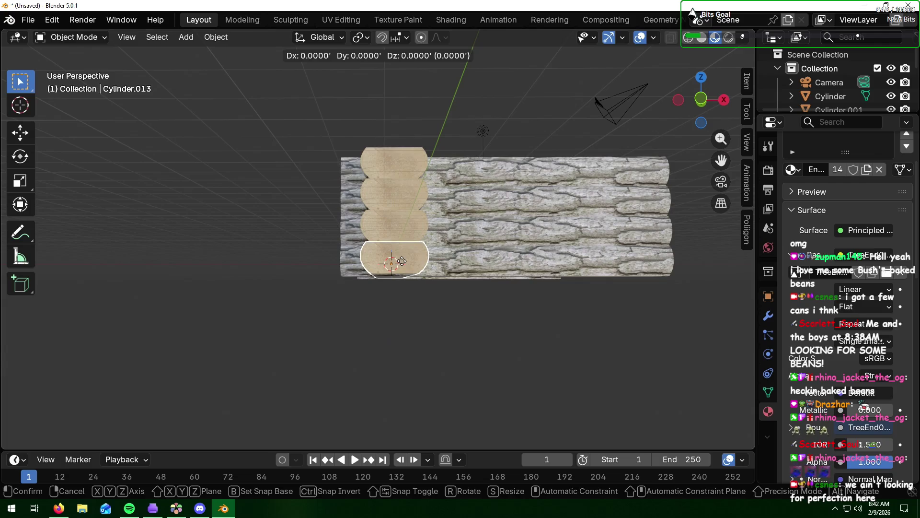
{"action": "key", "text": "z"}
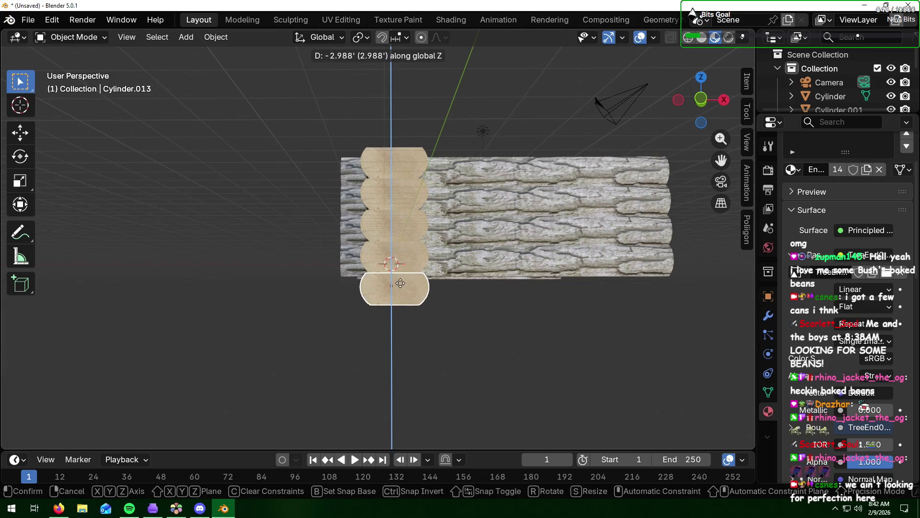
{"action": "left_click", "coordinate": [424, 292]}
{"action": "middle_click_drag", "start_coordinate": [426, 294], "coordinate": [425, 299]}
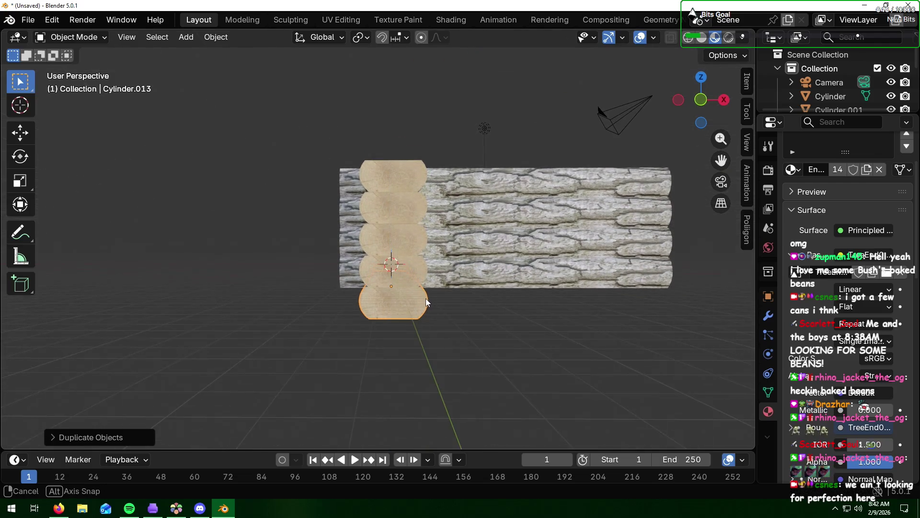
- Duplicate that log along X to lie along the cabin front and adjust its X position
{"action": "key", "text": "shift+d"}
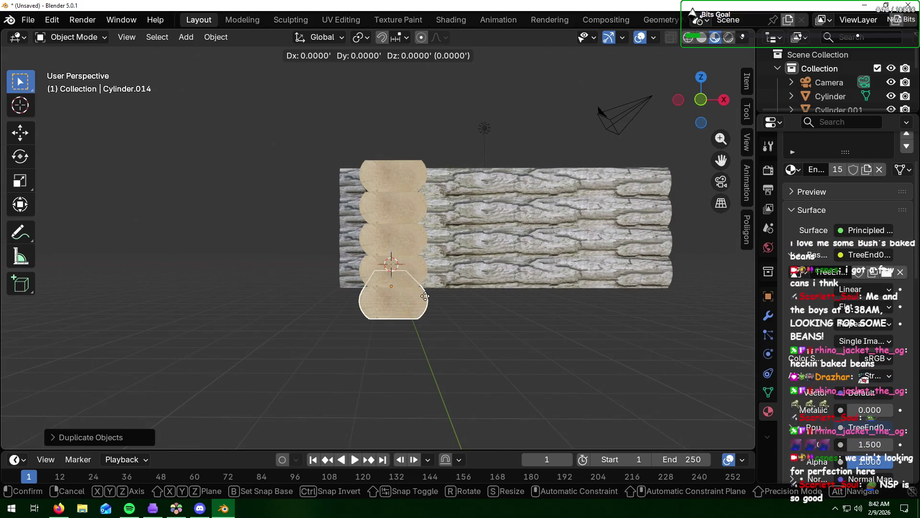
{"action": "key", "text": "x"}
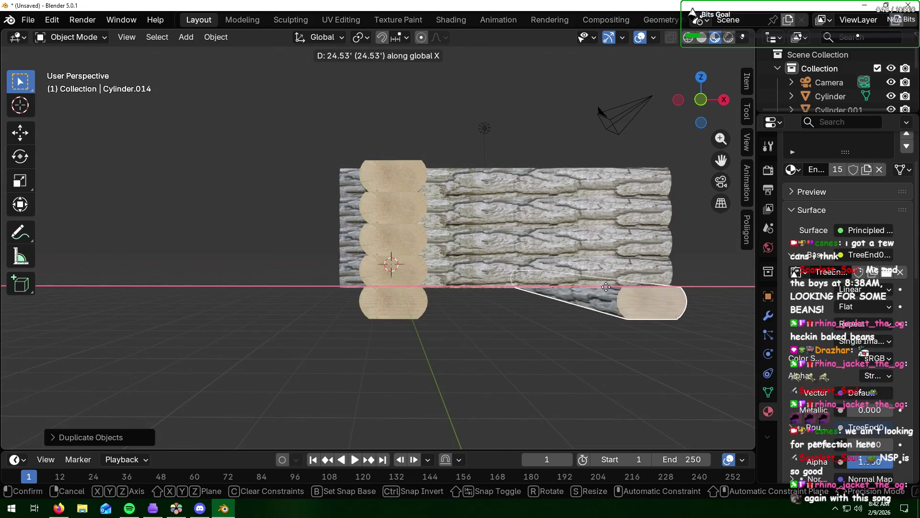
{"action": "left_click", "coordinate": [607, 287]}
{"action": "mouse_move", "coordinate": [638, 296]}
{"action": "middle_mouse_down"}
{"action": "mouse_move", "coordinate": [692, 303]}
{"action": "mouse_move", "coordinate": [663, 297]}
{"action": "mouse_move", "coordinate": [678, 306]}
{"action": "middle_mouse_up"}
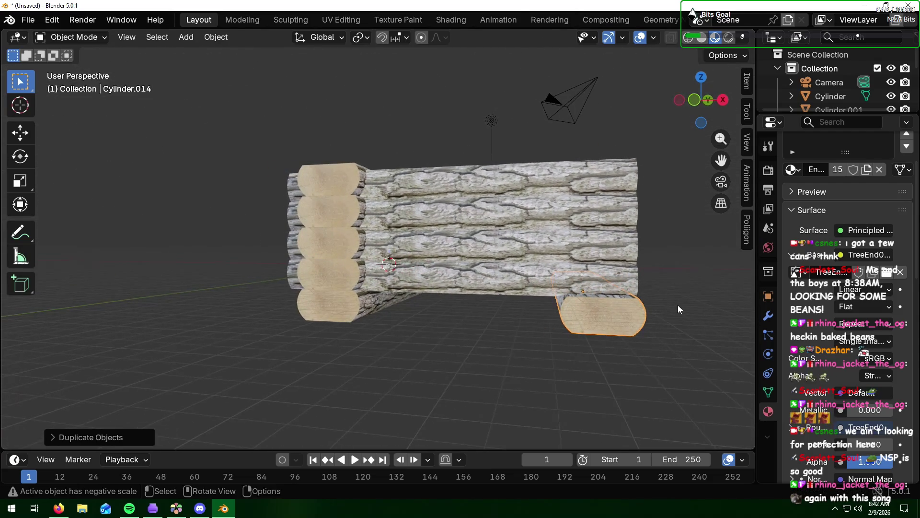
{"action": "key", "text": "g"}
{"action": "key", "text": "x"}
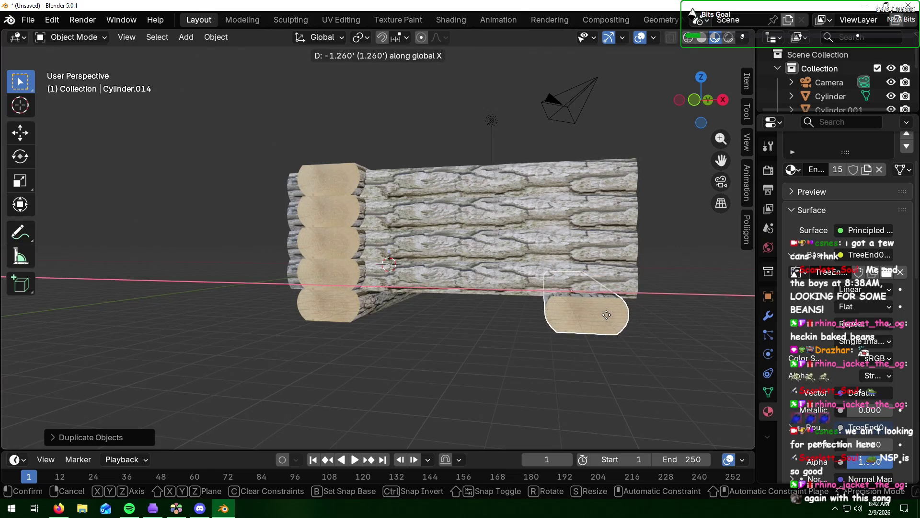
{"action": "left_click", "coordinate": [608, 317]}
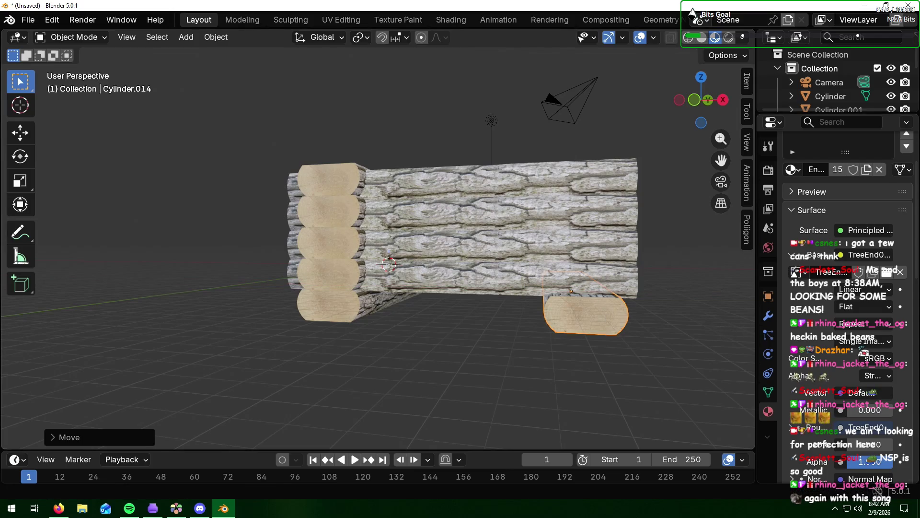
{"action": "key", "text": "alt+Tab"}
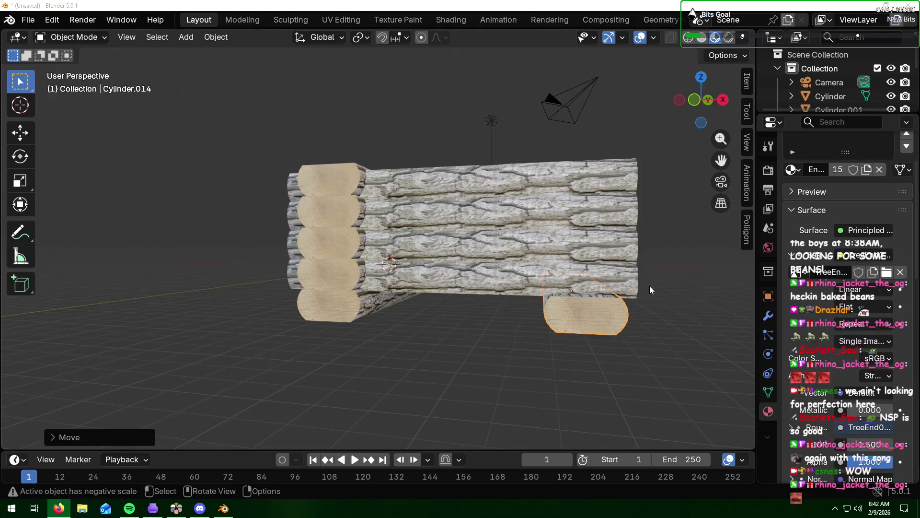
- Slide the front bottom log along X so it spans in front of both side stacks
{"action": "left_click", "coordinate": [691, 287]}
{"action": "mouse_move", "coordinate": [691, 287]}
{"action": "middle_mouse_down"}
{"action": "mouse_move", "coordinate": [556, 305]}
{"action": "mouse_move", "coordinate": [605, 309]}
{"action": "mouse_move", "coordinate": [587, 312]}
{"action": "middle_mouse_up"}
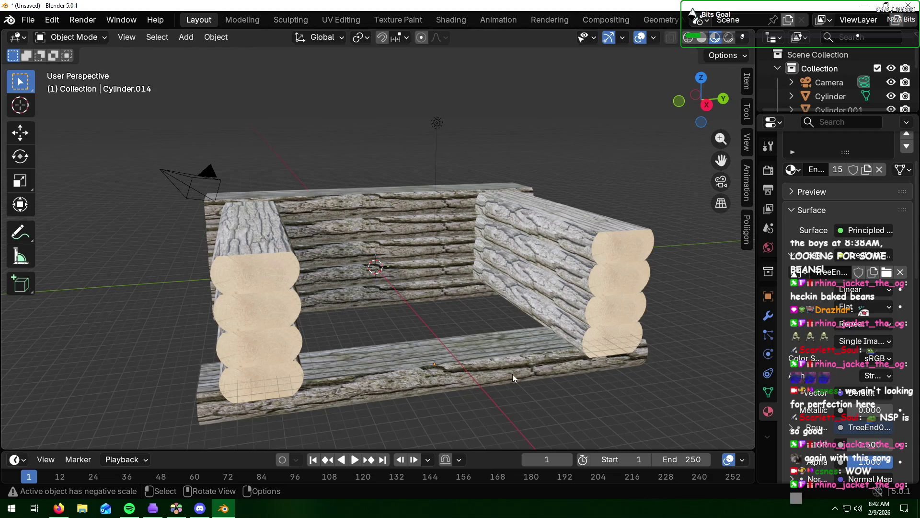
{"action": "middle_click_drag", "start_coordinate": [482, 371], "coordinate": [560, 353]}
{"action": "left_click", "coordinate": [517, 338]}
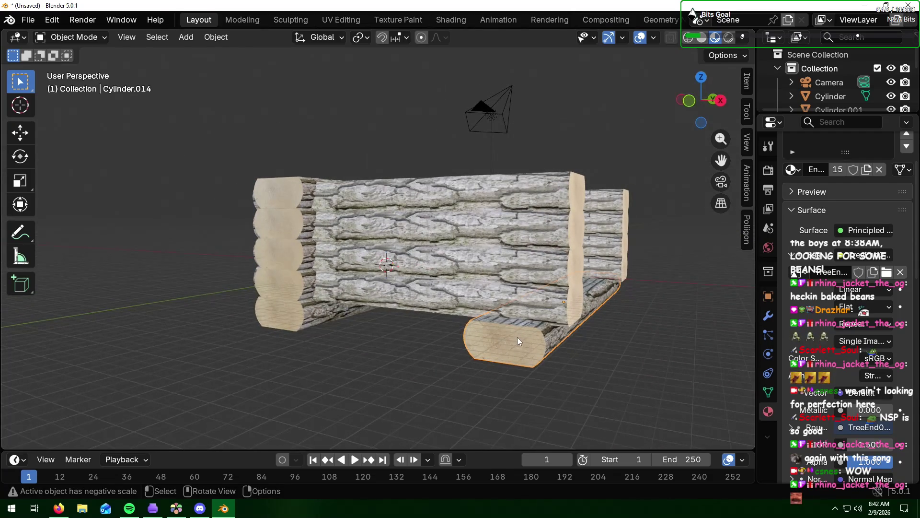
{"action": "key", "text": "g"}
{"action": "key", "text": "x"}
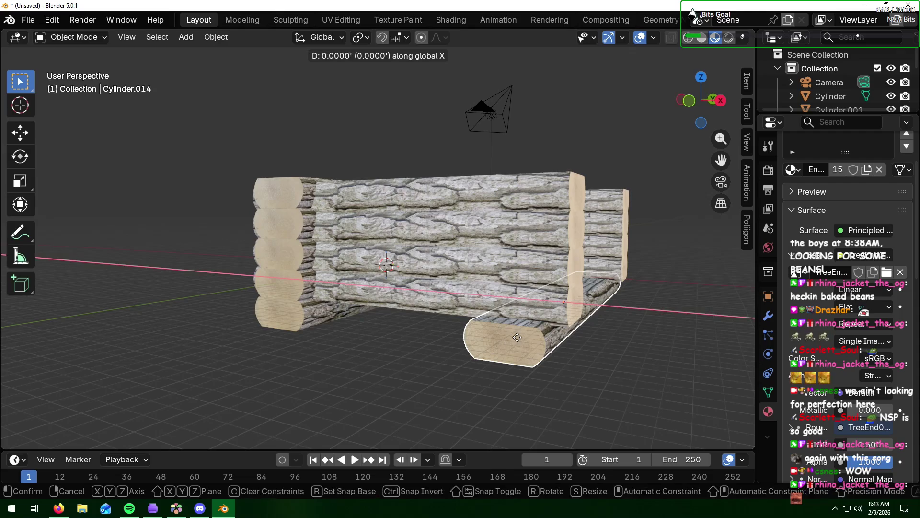
{"action": "left_click", "coordinate": [648, 336]}
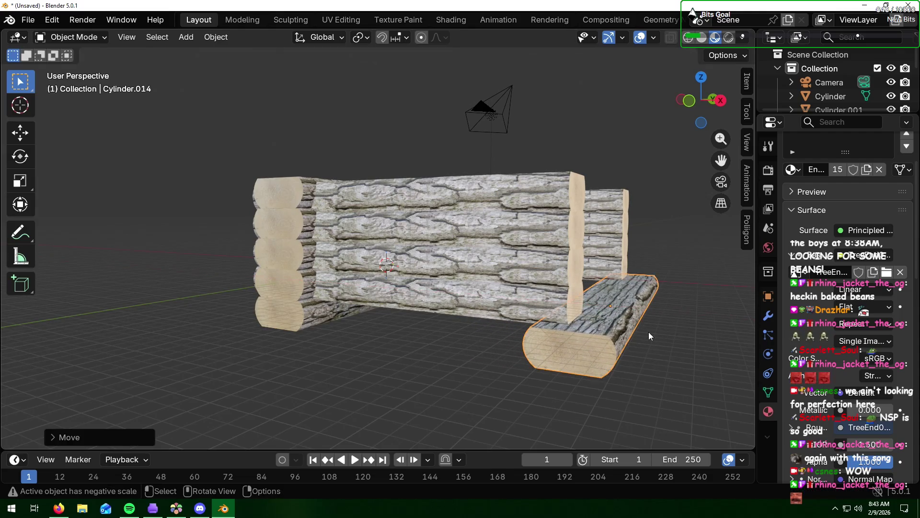
{"action": "left_click", "coordinate": [681, 282]}
{"action": "middle_click_drag", "start_coordinate": [683, 281], "coordinate": [583, 295]}
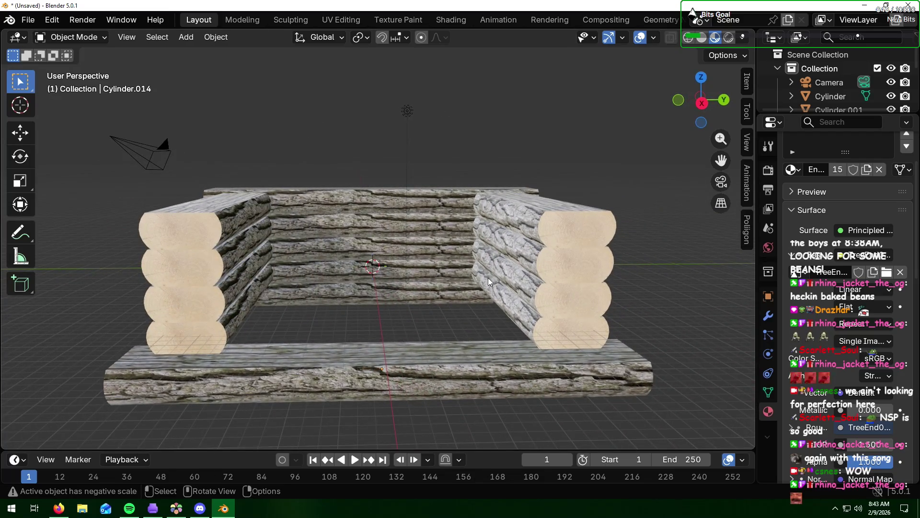
{"action": "scroll", "coordinate": [489, 277], "scroll_direction": "down", "scroll_amount": 3}
{"action": "scroll", "coordinate": [487, 279], "scroll_direction": "up", "scroll_amount": 2}
{"action": "middle_click_drag", "start_coordinate": [344, 299], "coordinate": [450, 279]}
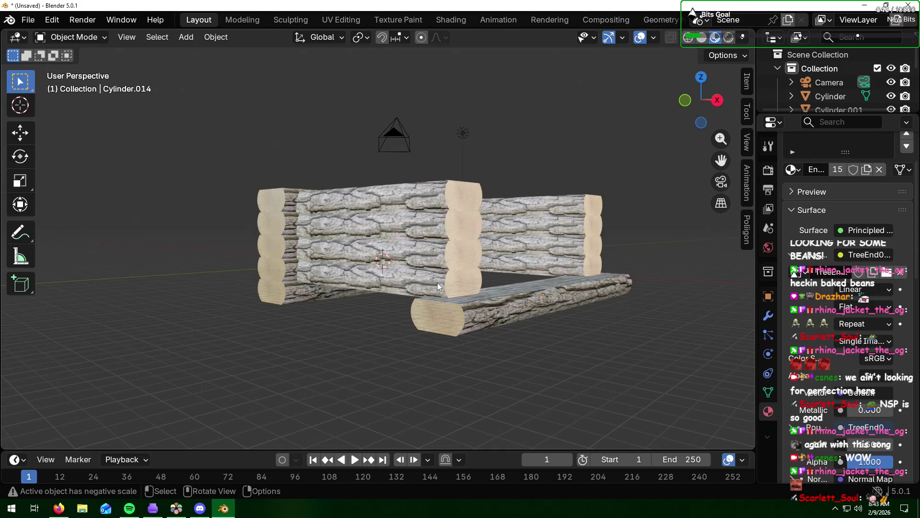
- Scale the front log along X to about 0.62 so it fits between the corner stacks
{"action": "left_click", "coordinate": [452, 313]}
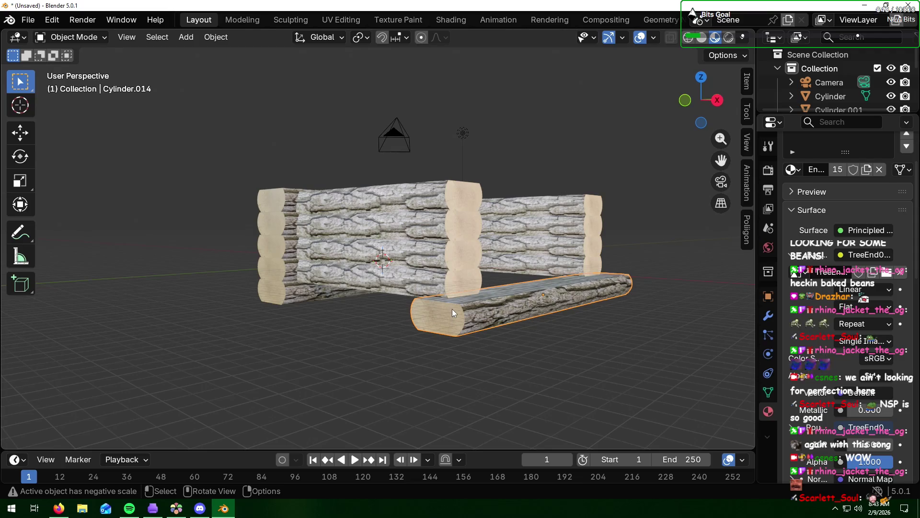
{"action": "key", "text": "s"}
{"action": "key", "text": "x"}
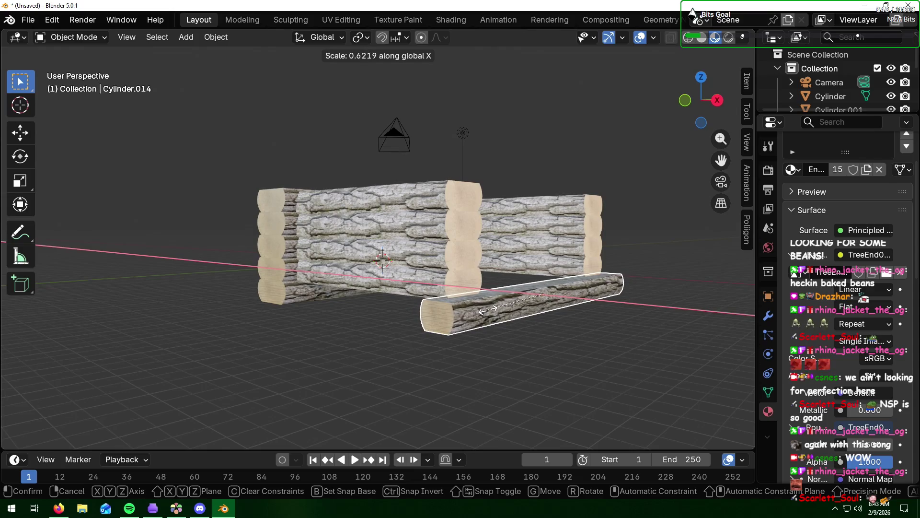
{"action": "left_click", "coordinate": [416, 336]}
{"action": "mouse_move", "coordinate": [405, 338]}
{"action": "middle_mouse_down"}
{"action": "mouse_move", "coordinate": [418, 345]}
{"action": "mouse_move", "coordinate": [408, 340]}
{"action": "mouse_move", "coordinate": [304, 374]}
{"action": "mouse_move", "coordinate": [293, 360]}
{"action": "mouse_move", "coordinate": [302, 360]}
{"action": "middle_mouse_up"}
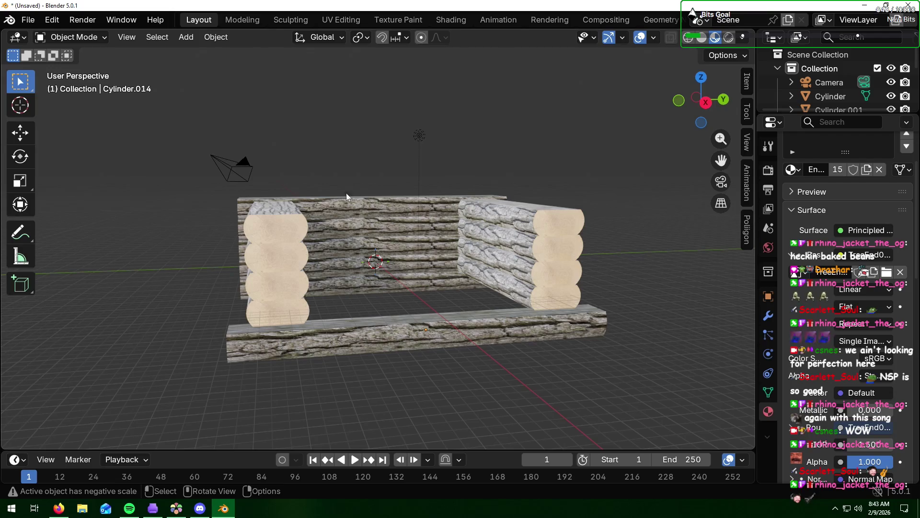
{"action": "mouse_move", "coordinate": [320, 195]}
{"action": "middle_mouse_down"}
{"action": "mouse_move", "coordinate": [476, 208]}
{"action": "mouse_move", "coordinate": [401, 213]}
{"action": "middle_mouse_up"}
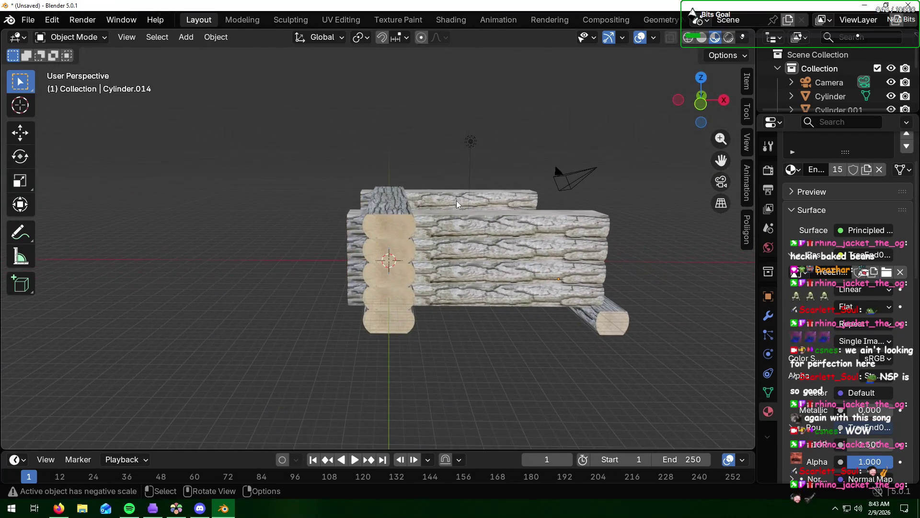
- Duplicate the top corner log upward and scale the copy narrower along X
{"action": "left_click", "coordinate": [402, 213]}
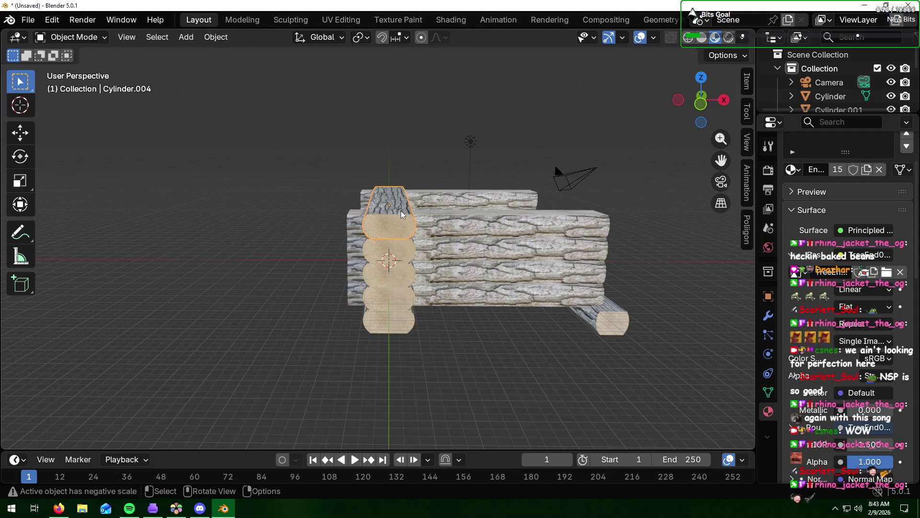
{"action": "key", "text": "shift+d"}
{"action": "key", "text": "z"}
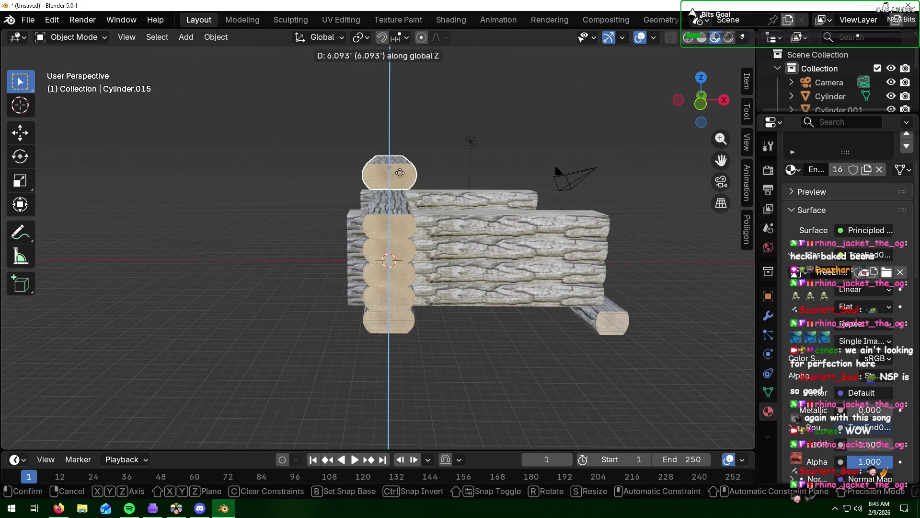
{"action": "left_click", "coordinate": [400, 177]}
{"action": "key", "text": "s"}
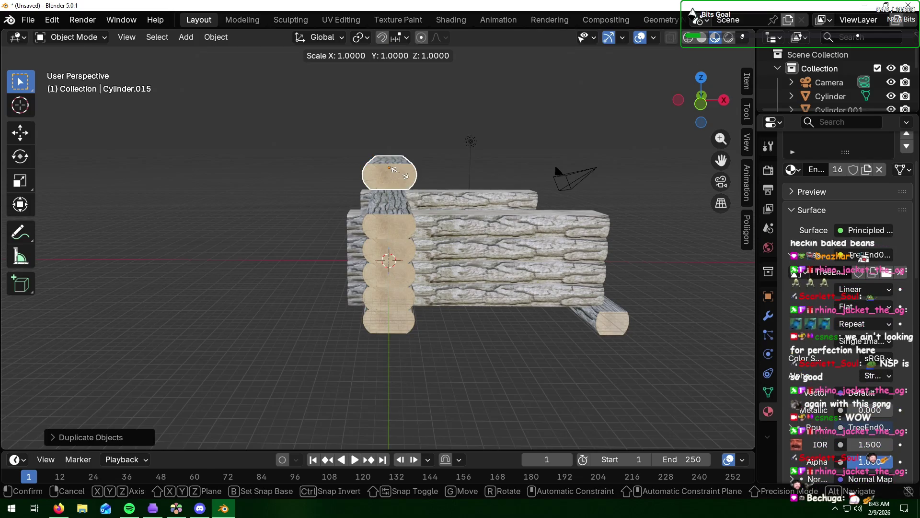
{"action": "key", "text": "x"}
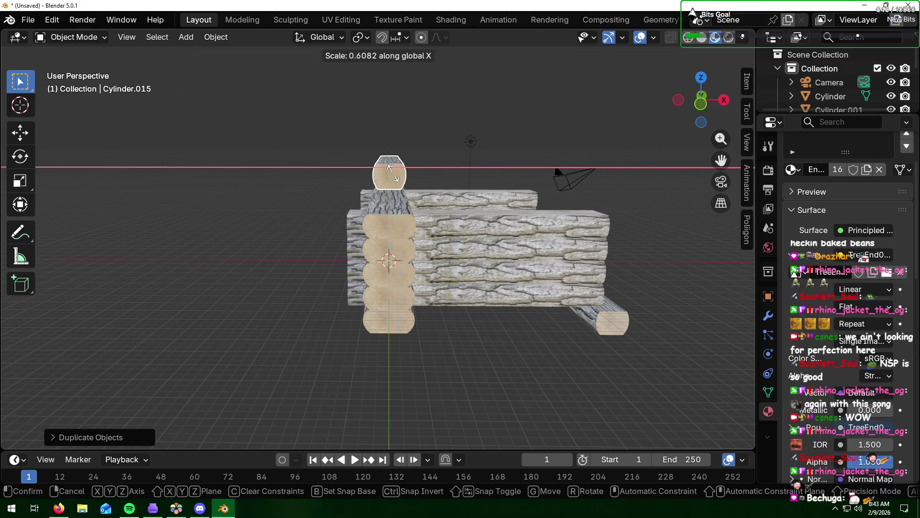
{"action": "left_click", "coordinate": [389, 171]}
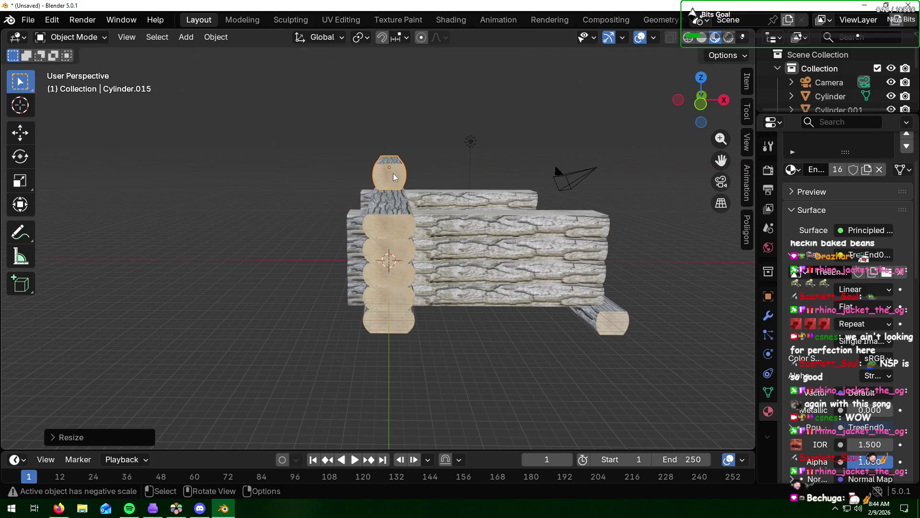
- Rotate the copied log 90° about Z and slide it along Y across the wall tops
{"action": "middle_click_drag", "start_coordinate": [478, 147], "coordinate": [343, 164]}
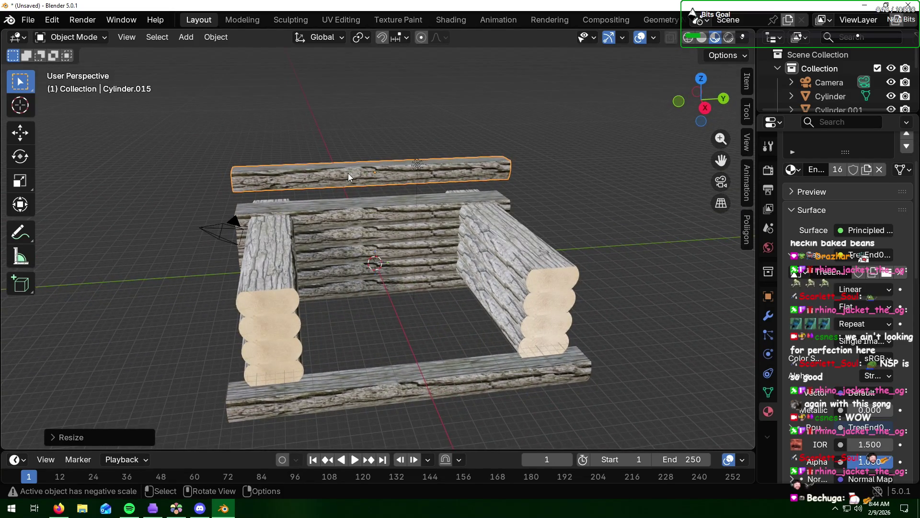
{"action": "key", "text": "r"}
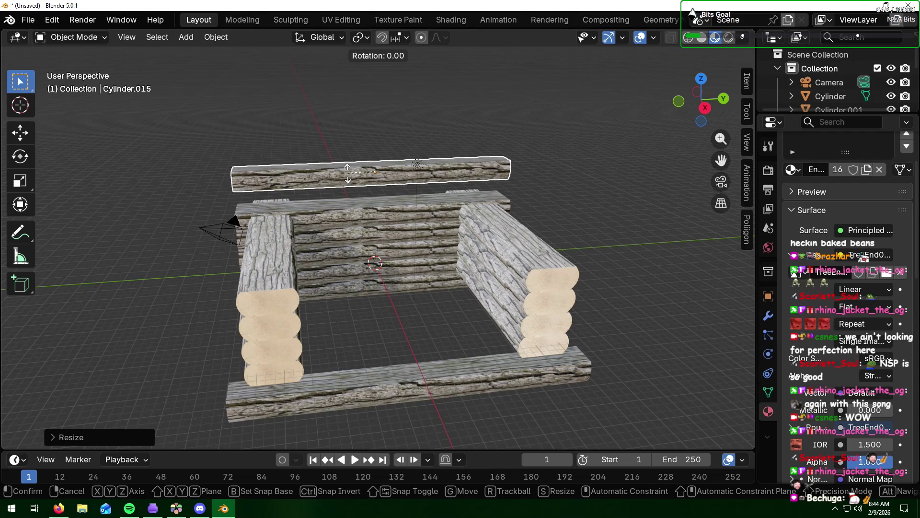
{"action": "type", "text": "90"}
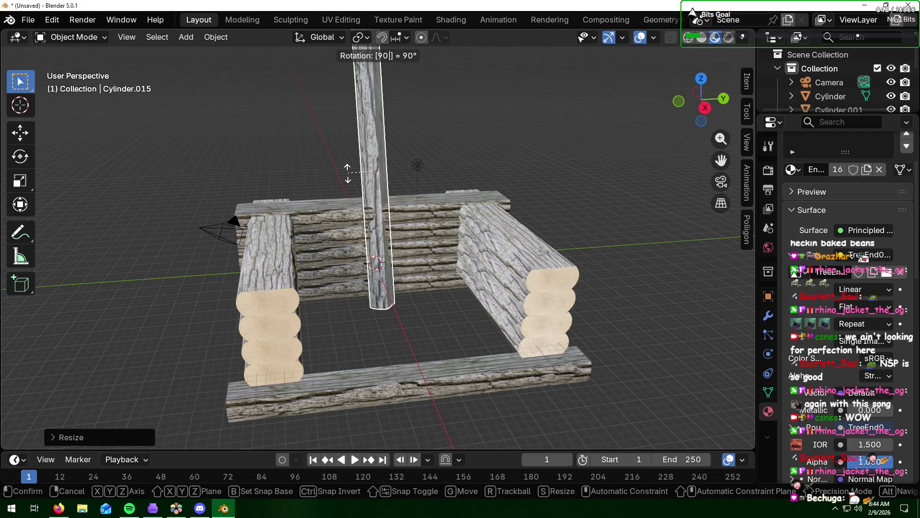
{"action": "type", "text": "z"}
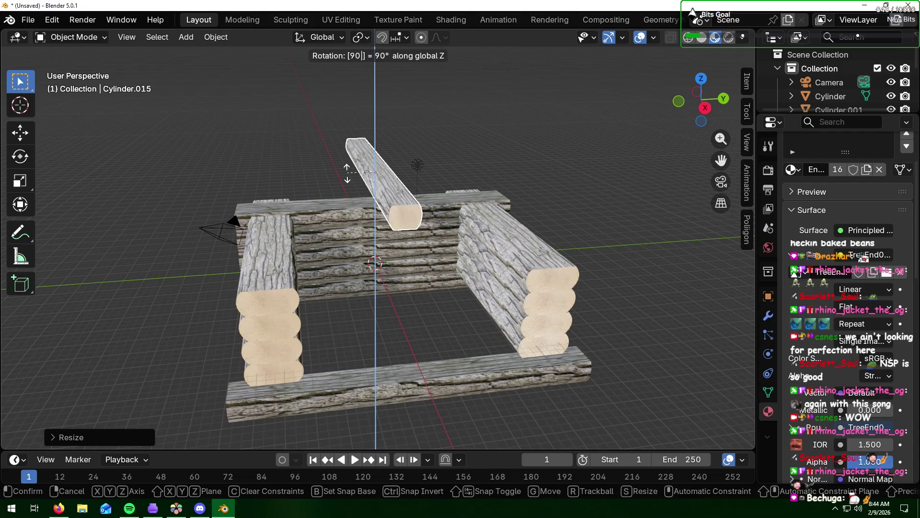
{"action": "key", "text": "Return"}
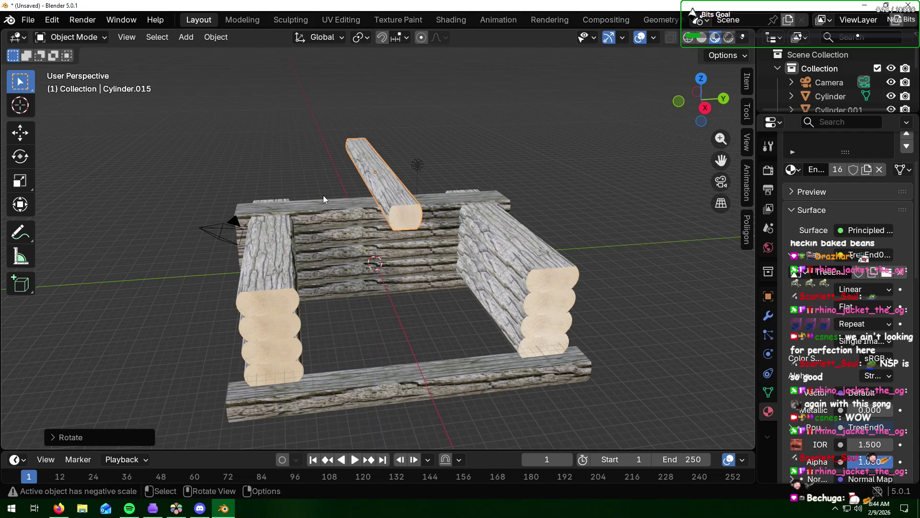
{"action": "key", "text": "g"}
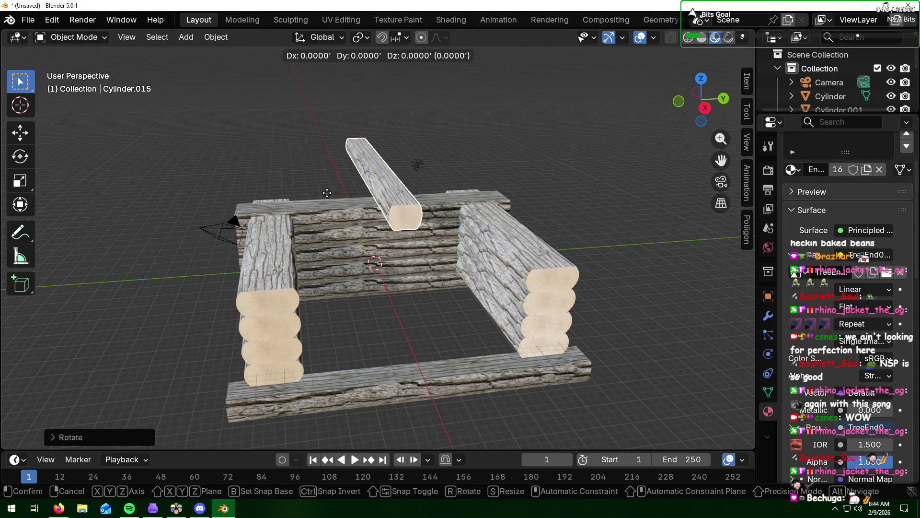
{"action": "key", "text": "y"}
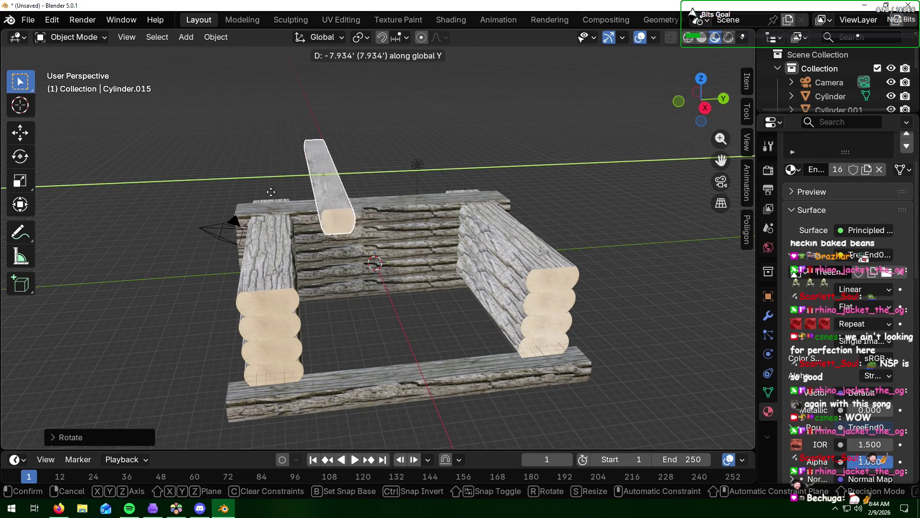
{"action": "left_click", "coordinate": [212, 201]}
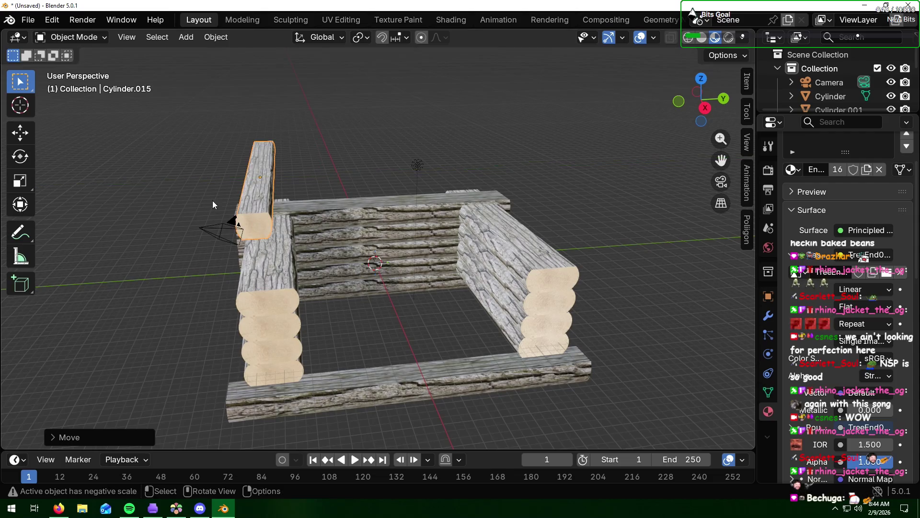
{"action": "mouse_move", "coordinate": [149, 228]}
{"action": "middle_mouse_down"}
{"action": "mouse_move", "coordinate": [193, 212]}
{"action": "mouse_move", "coordinate": [324, 202]}
{"action": "mouse_move", "coordinate": [311, 207]}
{"action": "middle_mouse_up"}
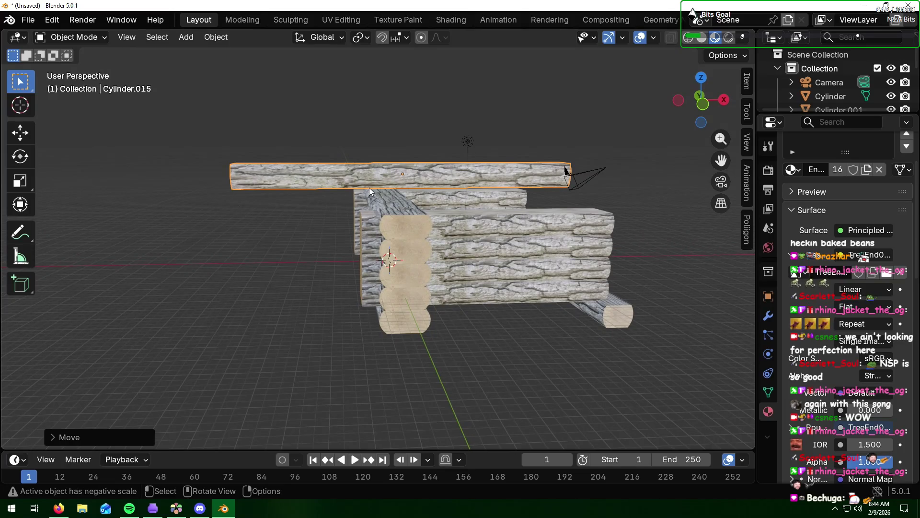
{"action": "type", "text": "r75"}
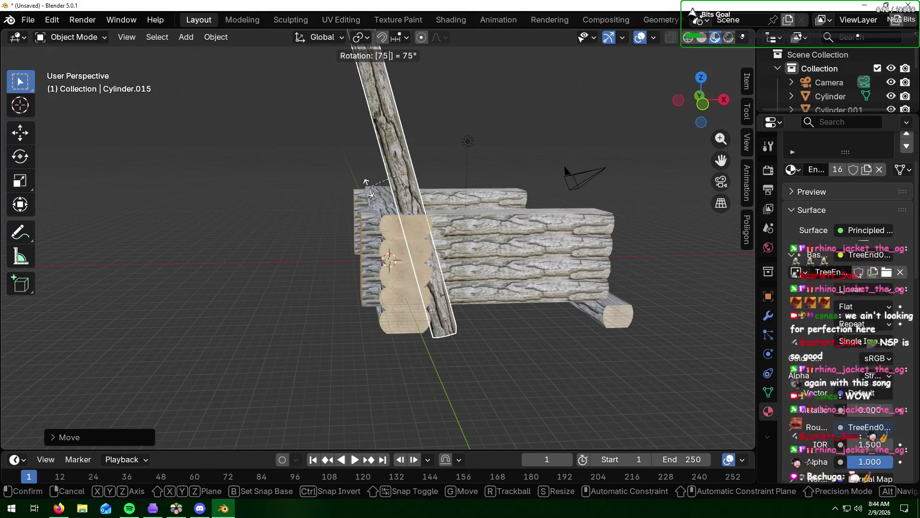
- Replace the trial rotation values with a -45° rafter tilt and confirm it
{"action": "key", "text": "BackSpace"}
{"action": "key", "text": "BackSpace"}
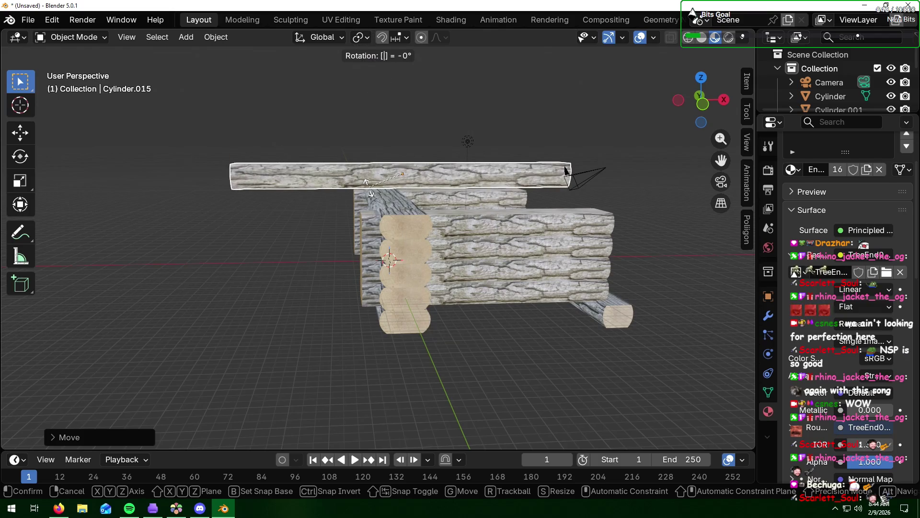
{"action": "type", "text": "45"}
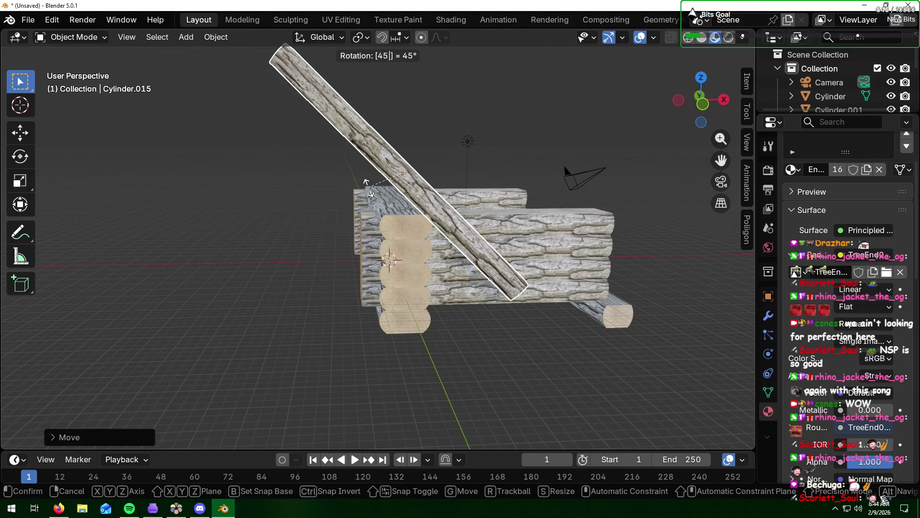
{"action": "key", "text": "BackSpace"}
{"action": "key", "text": "BackSpace"}
{"action": "type", "text": "-45"}
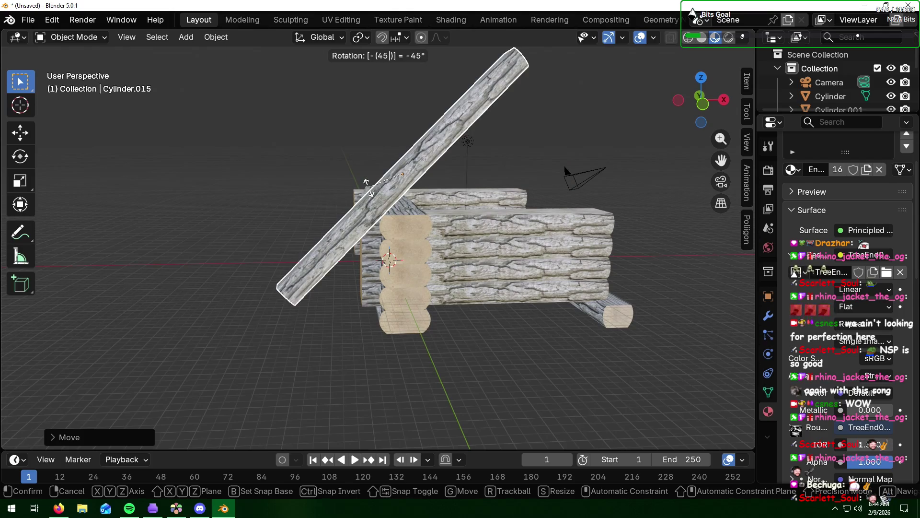
{"action": "key", "text": "Return"}
{"action": "middle_click_drag", "start_coordinate": [389, 179], "coordinate": [472, 169]}
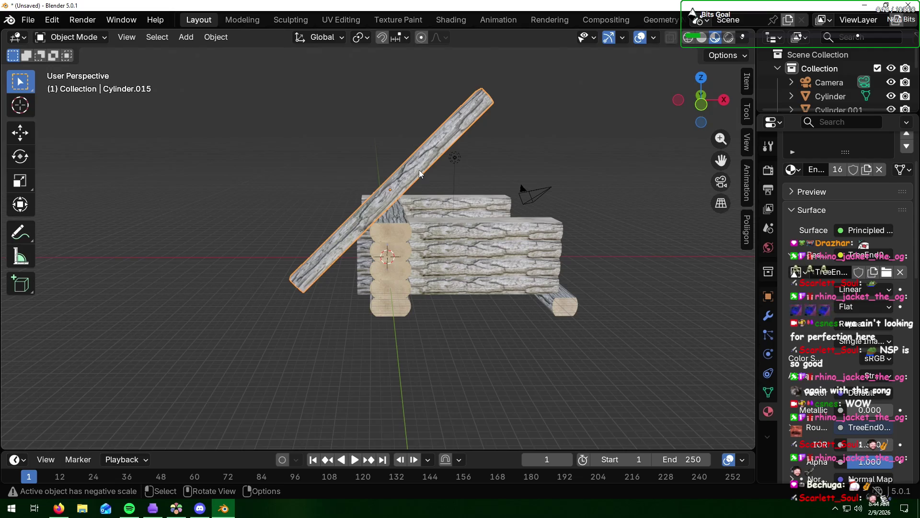
- Slide the tilted rafter along X to lean against the left corner stack
{"action": "key", "text": "g"}
{"action": "key", "text": "x"}
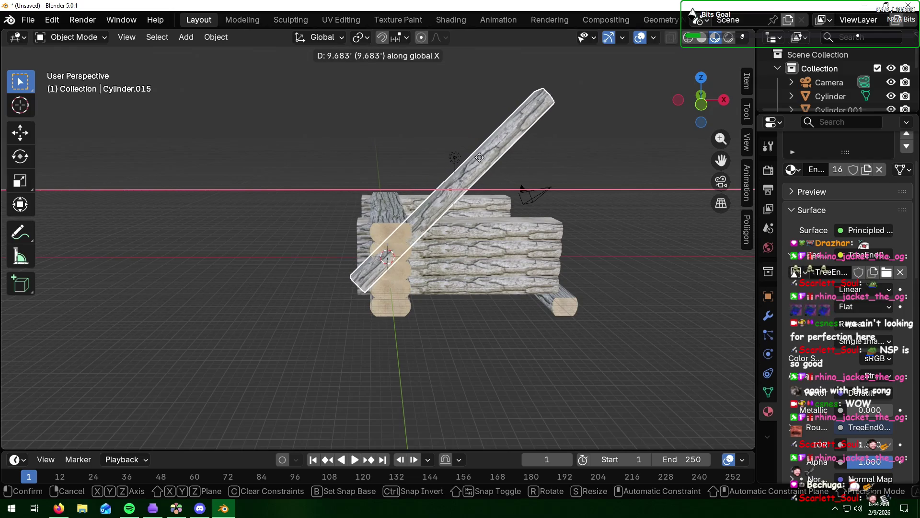
{"action": "left_click", "coordinate": [479, 157]}
{"action": "middle_click_drag", "start_coordinate": [618, 222], "coordinate": [470, 225]}
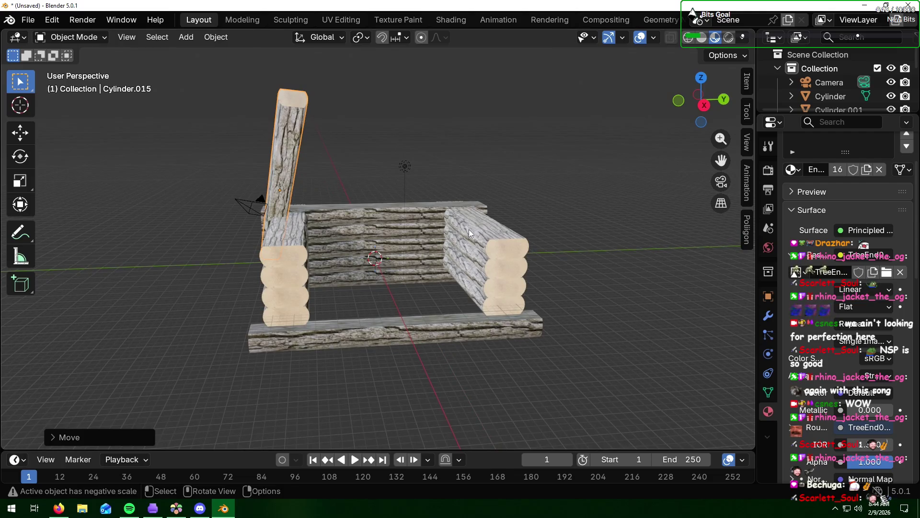
{"action": "key", "text": "alt+Tab"}
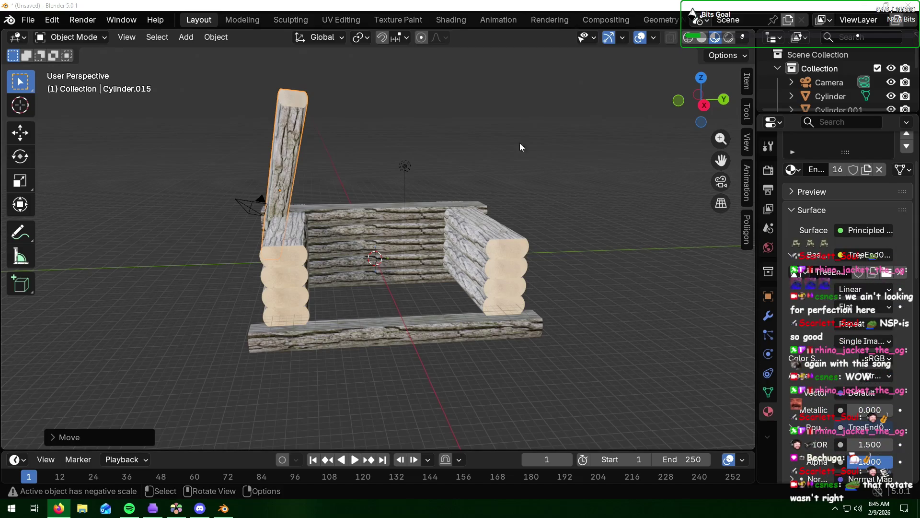
{"action": "left_click", "coordinate": [298, 122]}
{"action": "type", "text": "rx9"}
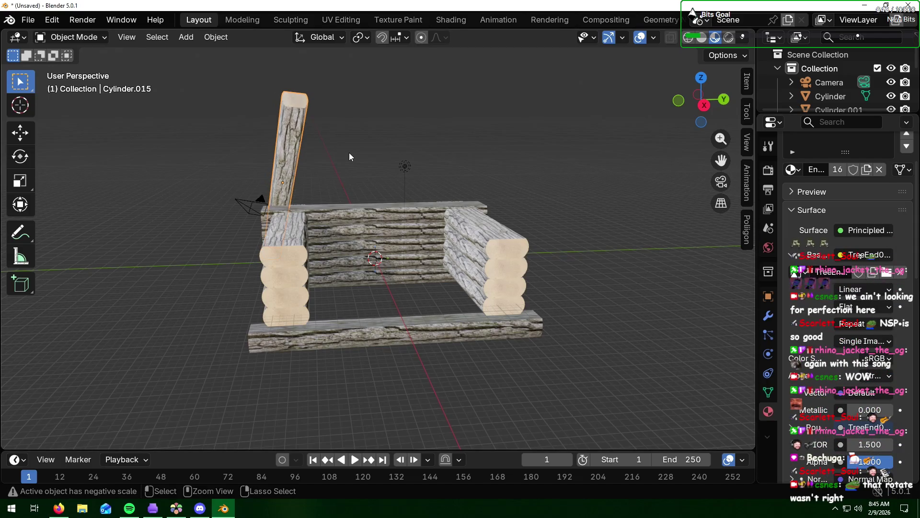
{"action": "type", "text": "0"}
- Confirm the 90-degree X rotation so the rafter log lies flat, then view the cabin side-on
{"action": "key", "text": "Return"}
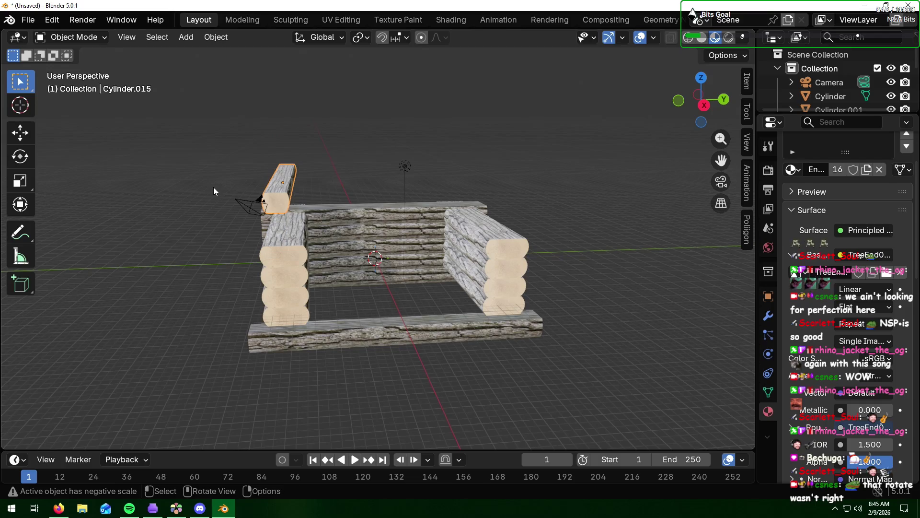
{"action": "mouse_move", "coordinate": [206, 194]}
{"action": "middle_mouse_down"}
{"action": "mouse_move", "coordinate": [354, 194]}
{"action": "mouse_move", "coordinate": [341, 192]}
{"action": "middle_mouse_up"}
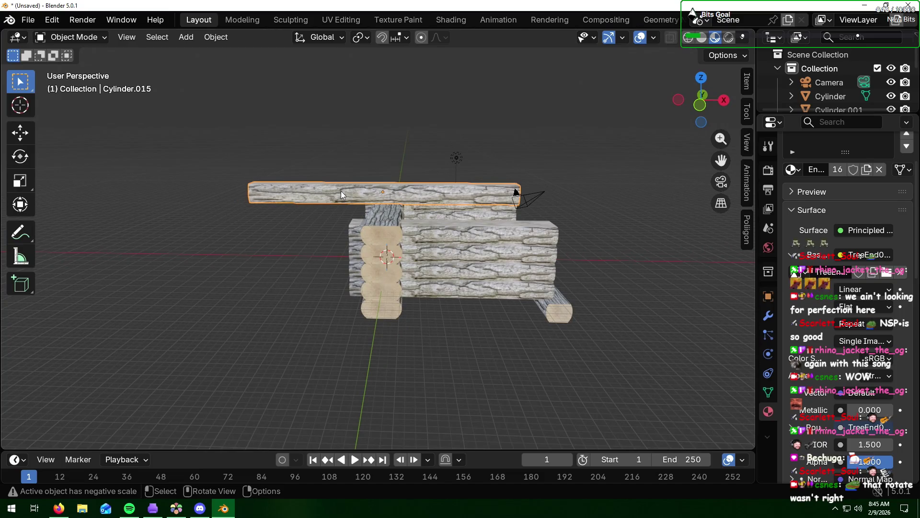
- Rotate the flat log minus 45 degrees about the Y axis so it leans over the cabin corner
{"action": "key", "text": "r"}
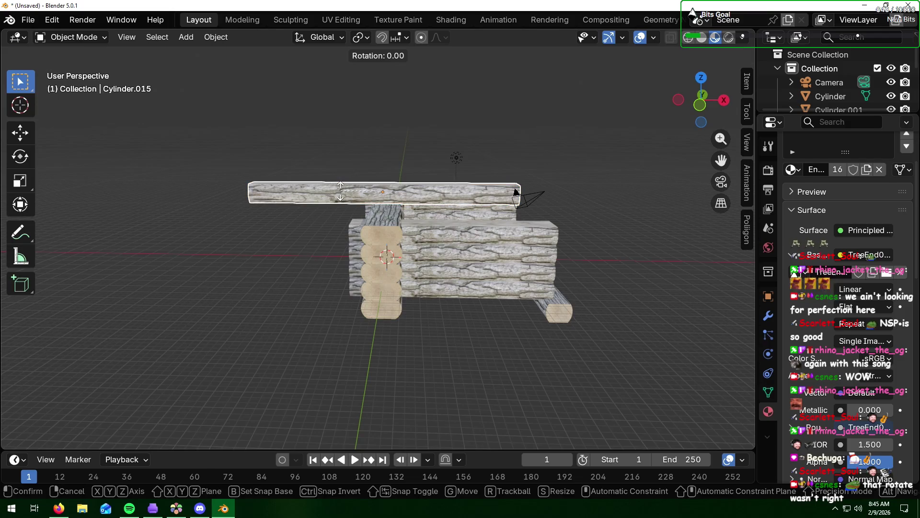
{"action": "type", "text": "x"}
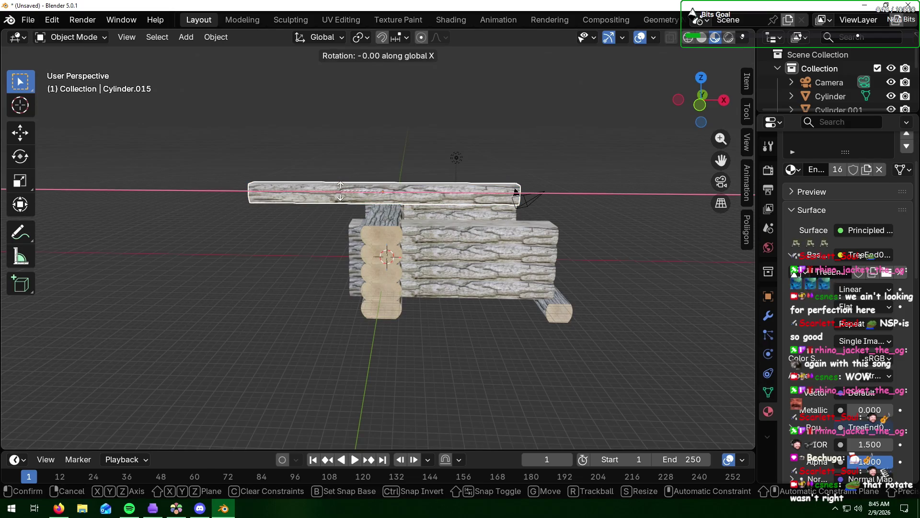
{"action": "type", "text": "45"}
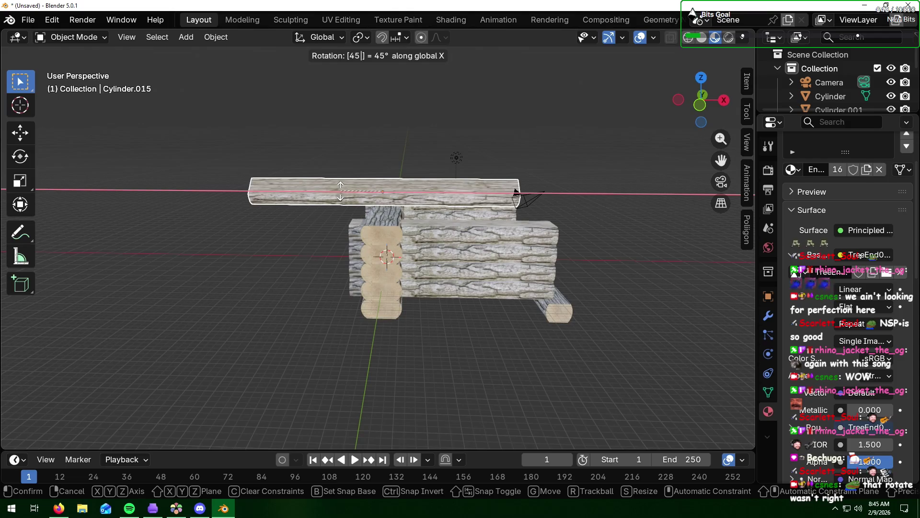
{"action": "key", "text": "BackSpace"}
{"action": "key", "text": "BackSpace"}
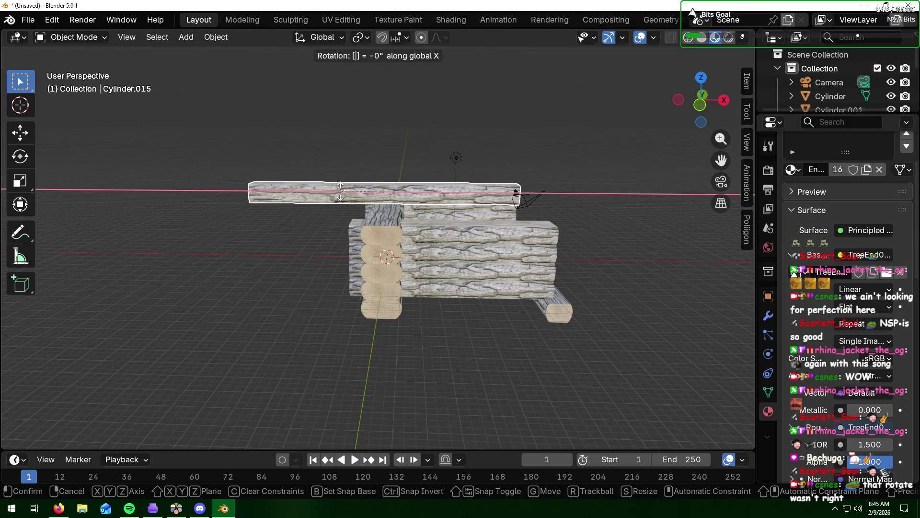
{"action": "type", "text": "y"}
{"action": "type", "text": "45"}
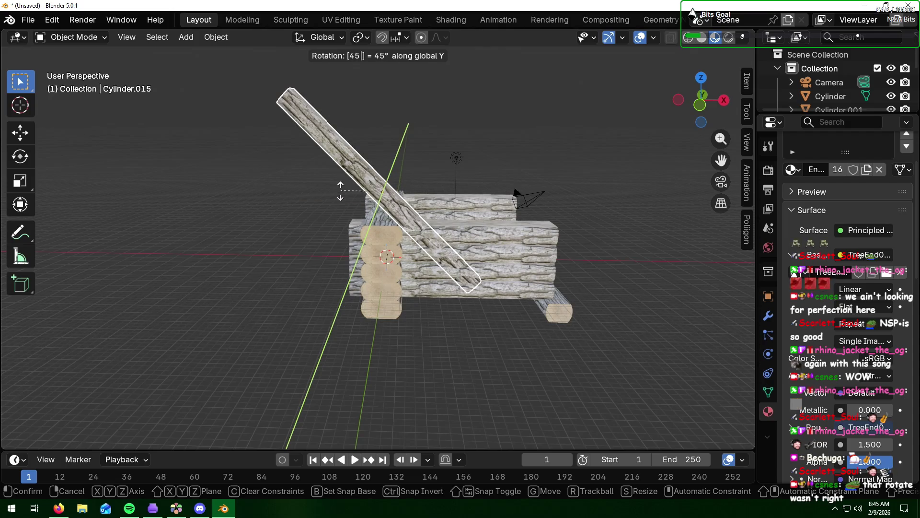
{"action": "key", "text": "BackSpace"}
{"action": "key", "text": "BackSpace"}
{"action": "key", "text": "minus"}
{"action": "type", "text": "45"}
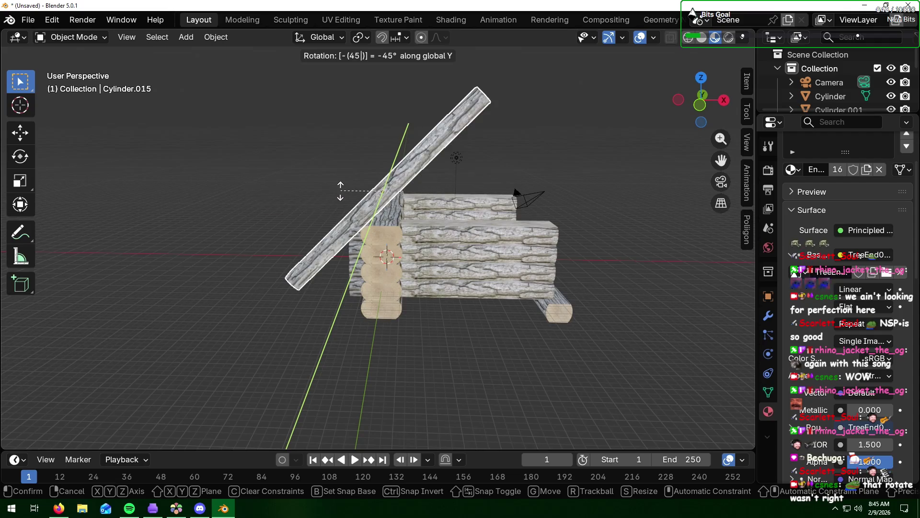
{"action": "key", "text": "Return"}
{"action": "middle_click_drag", "start_coordinate": [511, 207], "coordinate": [369, 225]}
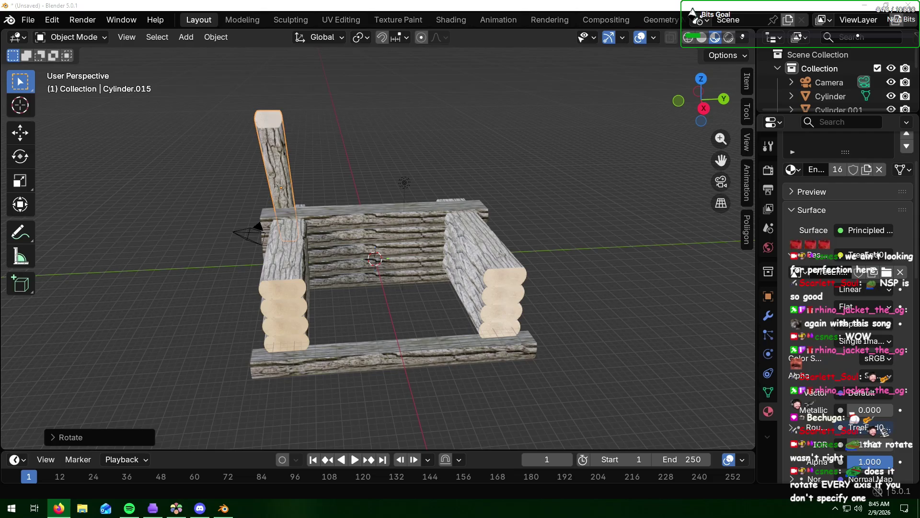
- Slide the tilted rafter log along the X axis into place over the wall
{"action": "left_click", "coordinate": [334, 181]}
{"action": "mouse_move", "coordinate": [334, 186]}
{"action": "middle_mouse_down"}
{"action": "mouse_move", "coordinate": [405, 173]}
{"action": "mouse_move", "coordinate": [407, 154]}
{"action": "middle_mouse_up"}
{"action": "left_click", "coordinate": [407, 163]}
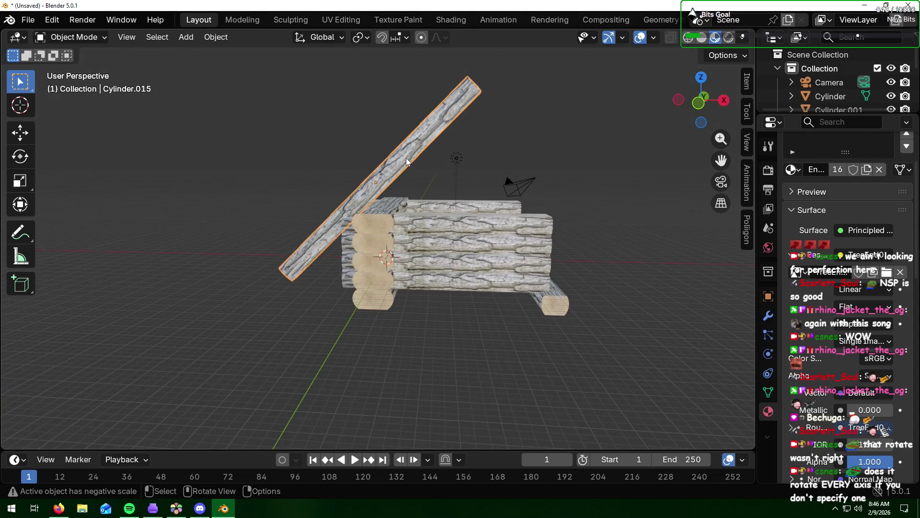
{"action": "key", "text": "g"}
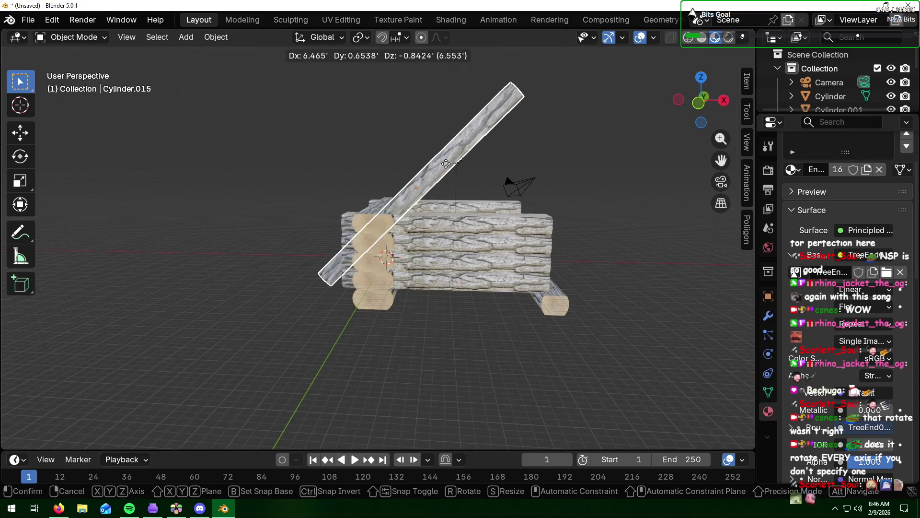
{"action": "key", "text": "x"}
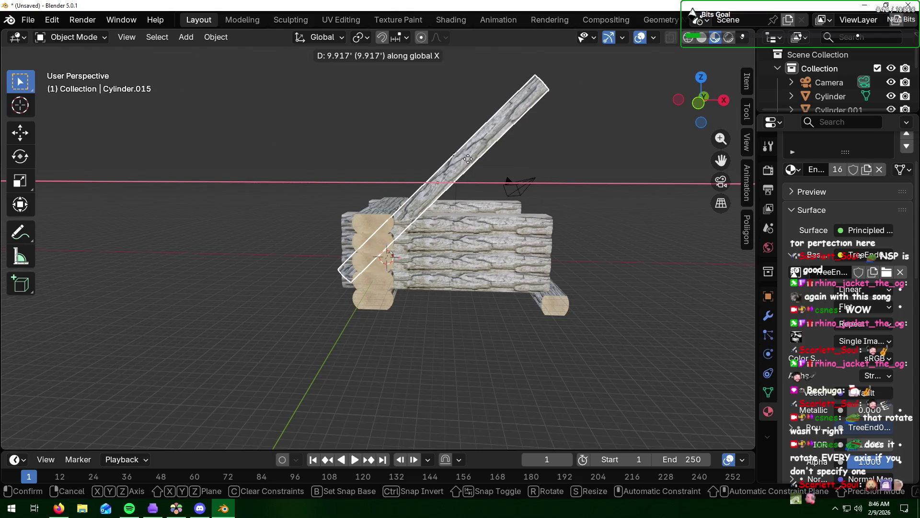
{"action": "left_click", "coordinate": [468, 159]}
{"action": "mouse_move", "coordinate": [579, 233]}
{"action": "middle_mouse_down"}
{"action": "mouse_move", "coordinate": [587, 231]}
{"action": "mouse_move", "coordinate": [576, 234]}
{"action": "middle_mouse_up"}
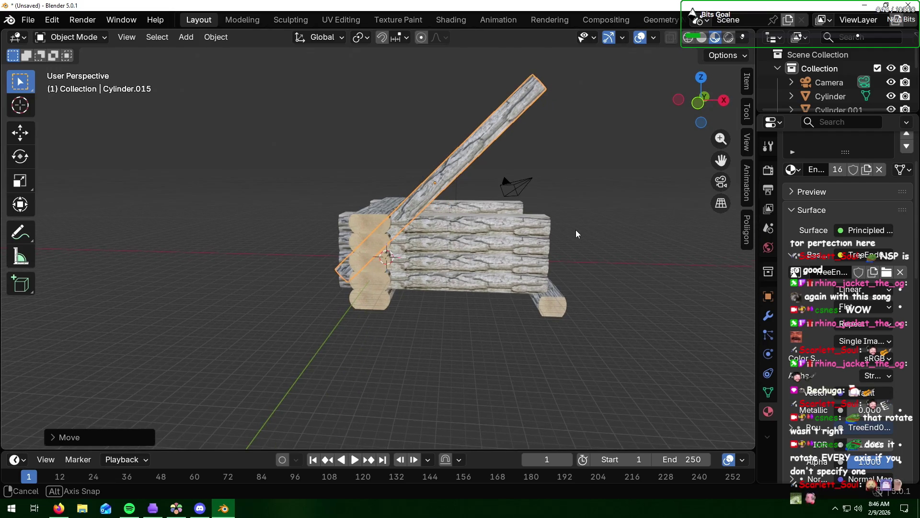
{"action": "middle_click_drag", "start_coordinate": [576, 230], "coordinate": [576, 231]}
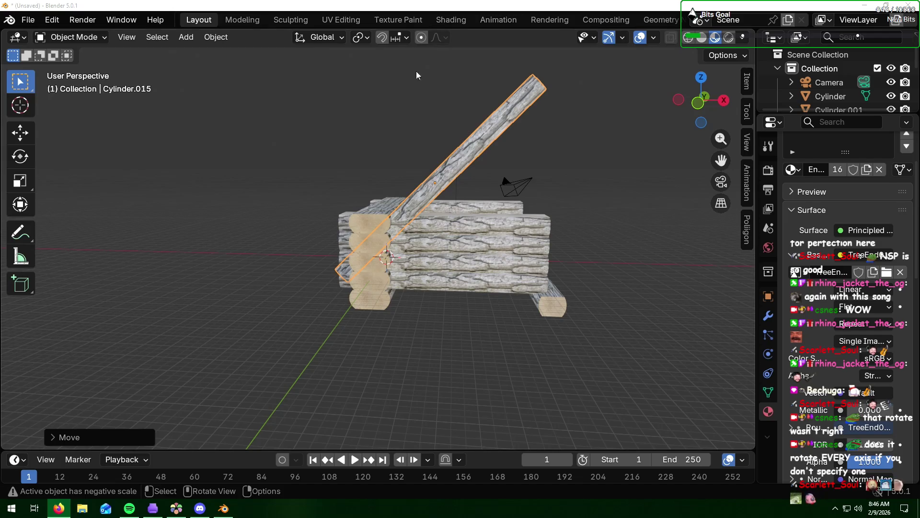
- Nudge the slanted log along X a second time to refine its position
{"action": "left_click", "coordinate": [496, 135]}
{"action": "key", "text": "g"}
{"action": "key", "text": "x"}
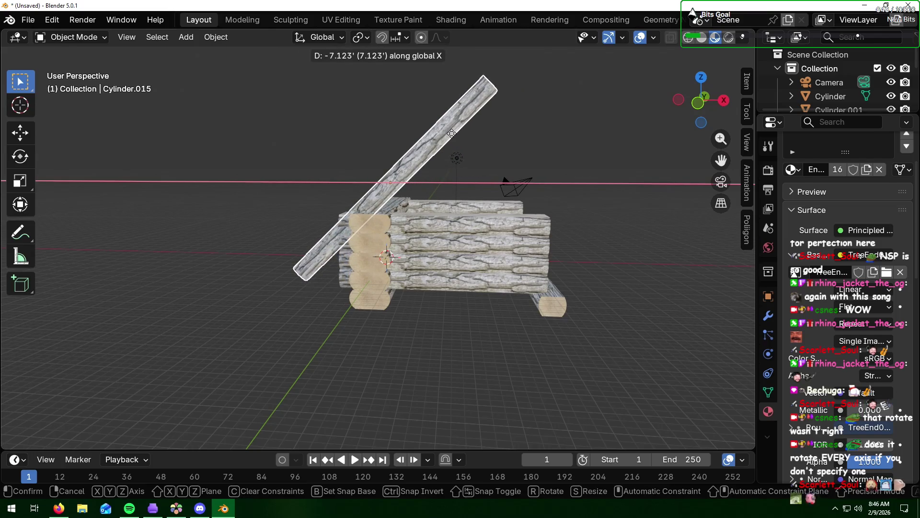
{"action": "left_click", "coordinate": [456, 133]}
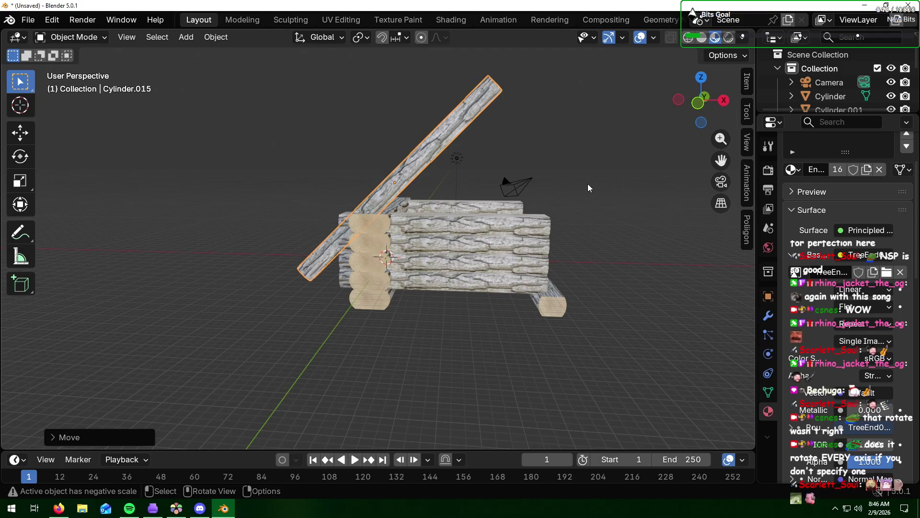
- Duplicate the rafter log with Shift+D and slide the copy along Y toward the opposite wall
{"action": "mouse_move", "coordinate": [605, 185]}
{"action": "middle_mouse_down"}
{"action": "mouse_move", "coordinate": [419, 185]}
{"action": "mouse_move", "coordinate": [453, 186]}
{"action": "middle_mouse_up"}
{"action": "key", "text": "shift+d"}
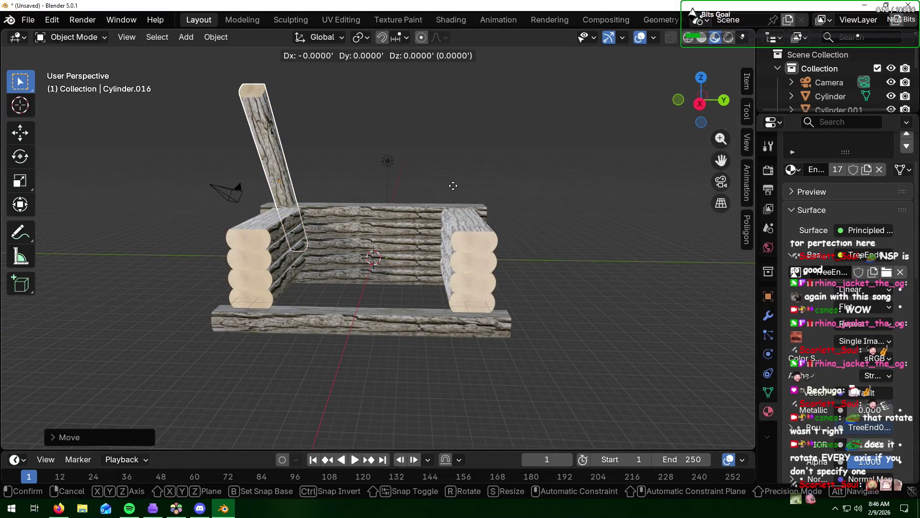
{"action": "key", "text": "y"}
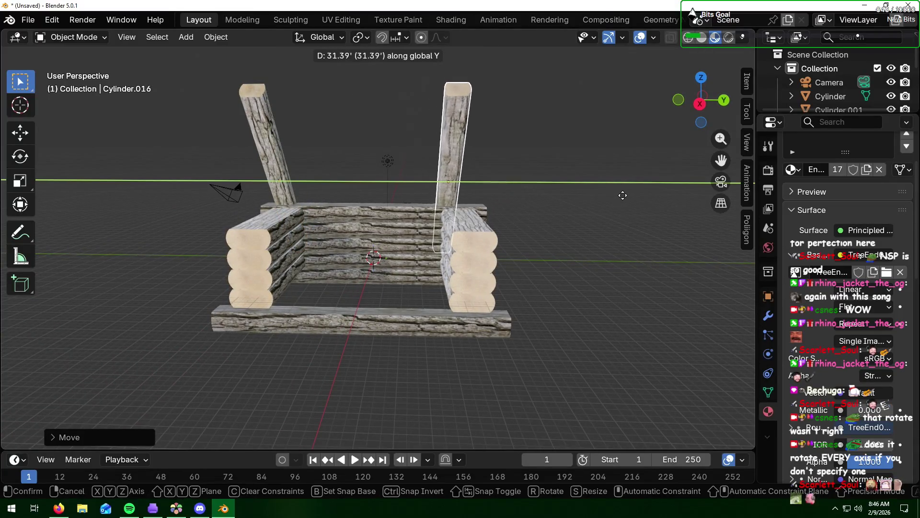
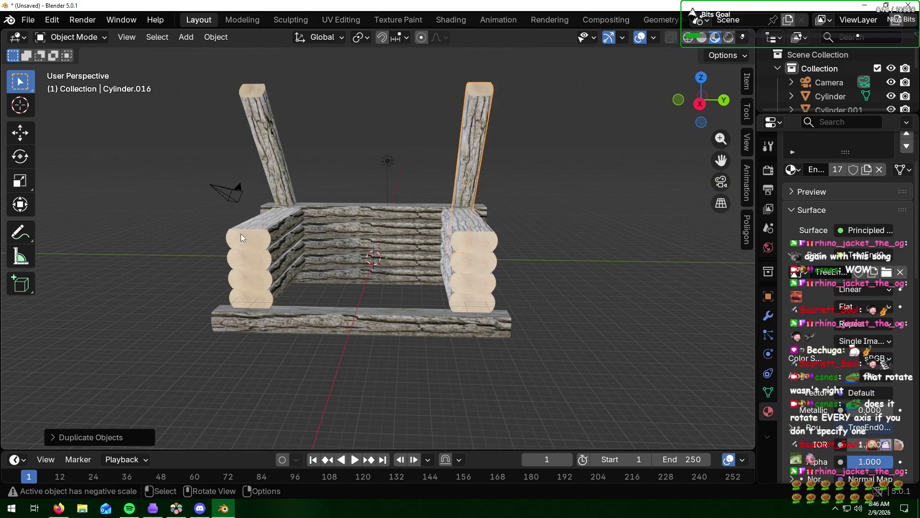
- Undo the extra duplicated log, then redo its rotation so one slanted rafter remains
{"action": "left_click_drag", "start_coordinate": [244, 235], "coordinate": [297, 227]}
{"action": "mouse_move", "coordinate": [296, 228]}
{"action": "middle_mouse_down"}
{"action": "mouse_move", "coordinate": [502, 235]}
{"action": "mouse_move", "coordinate": [457, 235]}
{"action": "middle_mouse_up"}
{"action": "mouse_move", "coordinate": [397, 231]}
{"action": "middle_mouse_down"}
{"action": "mouse_move", "coordinate": [396, 221]}
{"action": "mouse_move", "coordinate": [383, 233]}
{"action": "mouse_move", "coordinate": [438, 232]}
{"action": "middle_mouse_up"}
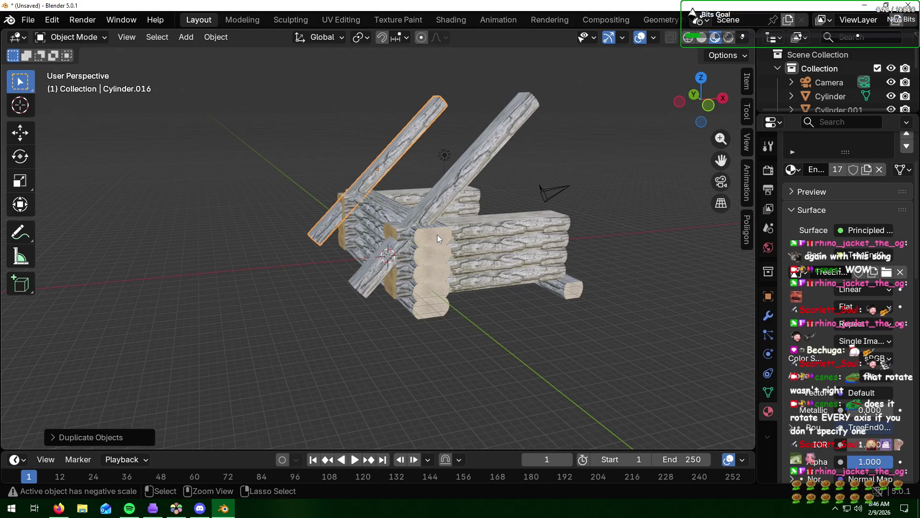
{"action": "key", "text": "ctrl+z"}
{"action": "key", "text": "ctrl+z"}
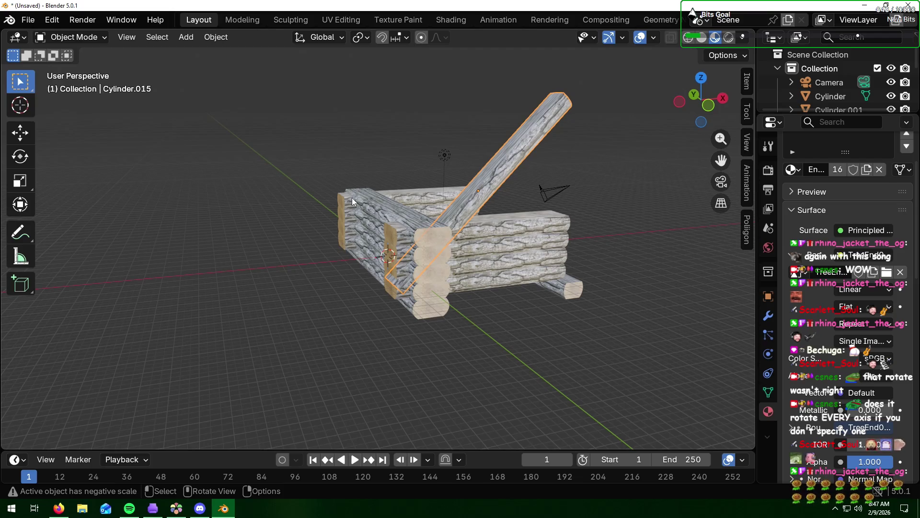
{"action": "left_click", "coordinate": [57, 20]}
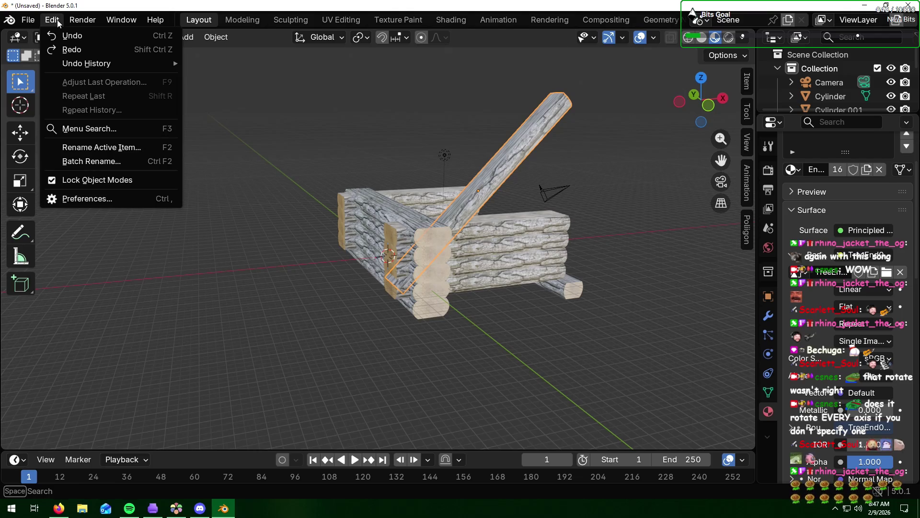
{"action": "left_click", "coordinate": [72, 49]}
{"action": "left_click", "coordinate": [613, 243]}
- Select the diagonal rafter log and begin resizing it
{"action": "mouse_move", "coordinate": [614, 242]}
{"action": "middle_mouse_down"}
{"action": "mouse_move", "coordinate": [573, 236]}
{"action": "mouse_move", "coordinate": [580, 241]}
{"action": "middle_mouse_up"}
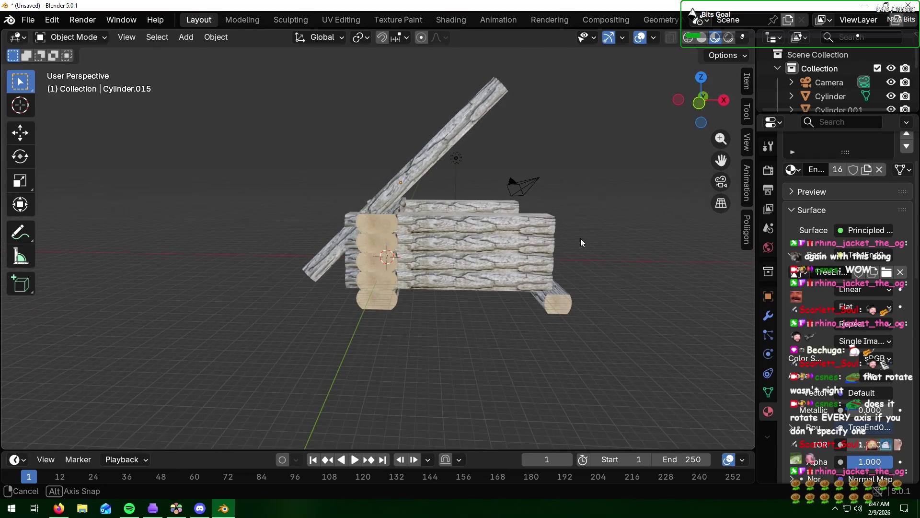
{"action": "middle_click_drag", "start_coordinate": [581, 242], "coordinate": [603, 242]}
{"action": "left_click", "coordinate": [420, 196]}
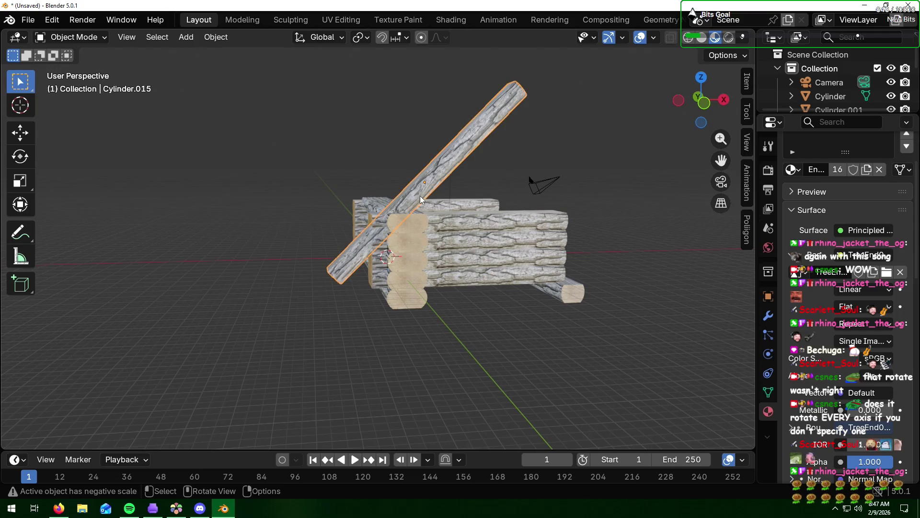
{"action": "key", "text": "s"}
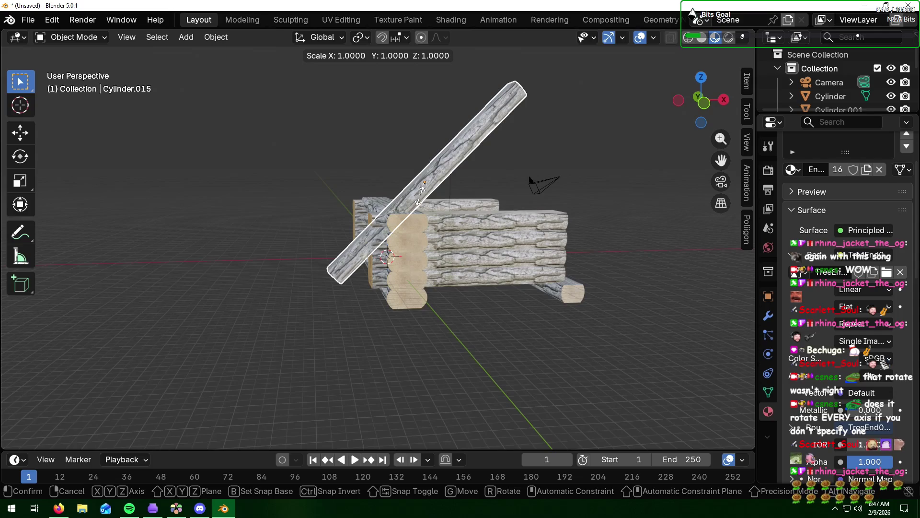
- Scale the rafter log shorter along the X axis
{"action": "key", "text": "x"}
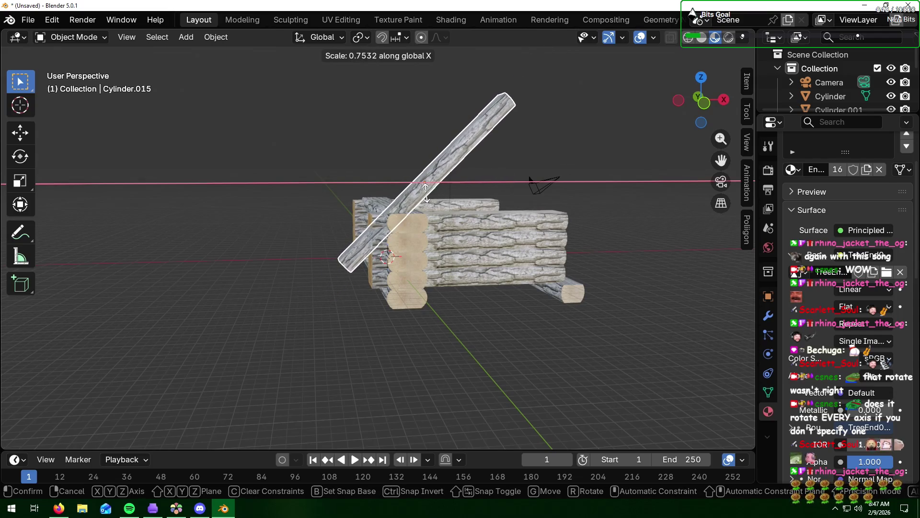
{"action": "left_click", "coordinate": [425, 189]}
{"action": "middle_click_drag", "start_coordinate": [398, 205], "coordinate": [468, 182]}
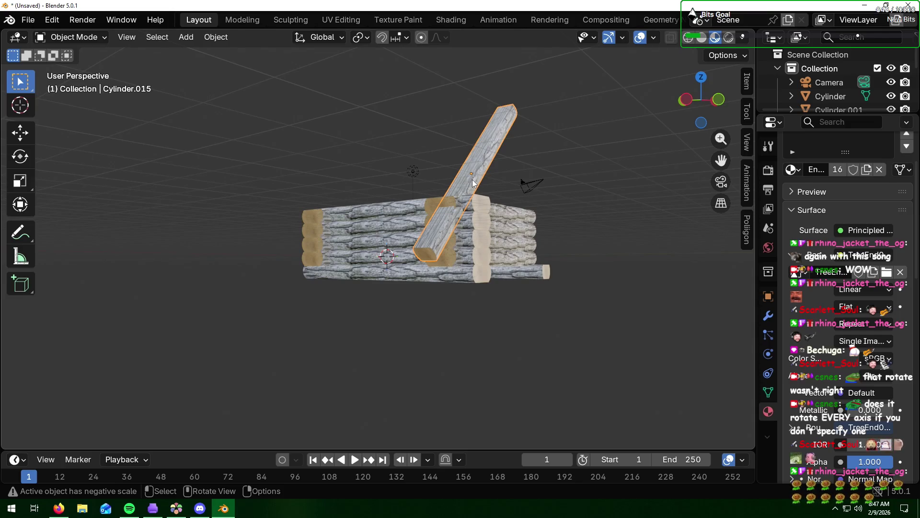
- Scale the rafter log thinner along Z after trying the Y axis
{"action": "key", "text": "s"}
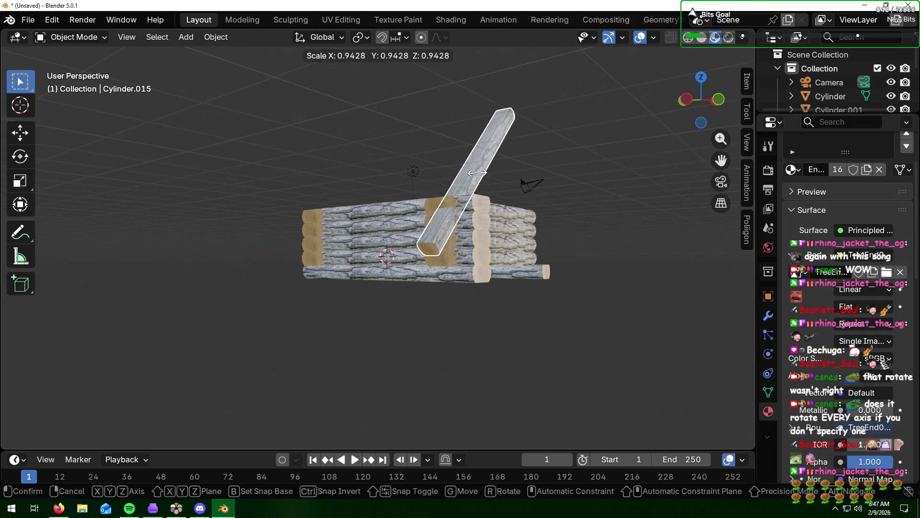
{"action": "key", "text": "y"}
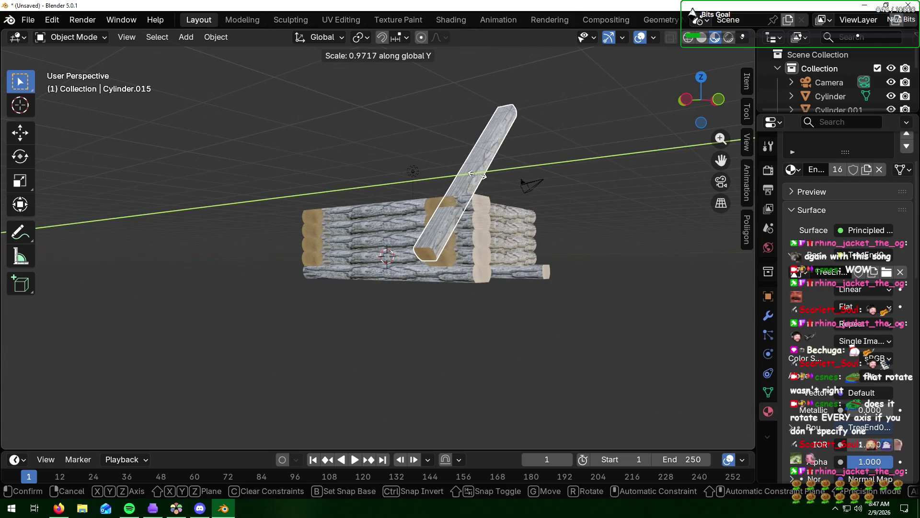
{"action": "key", "text": "z"}
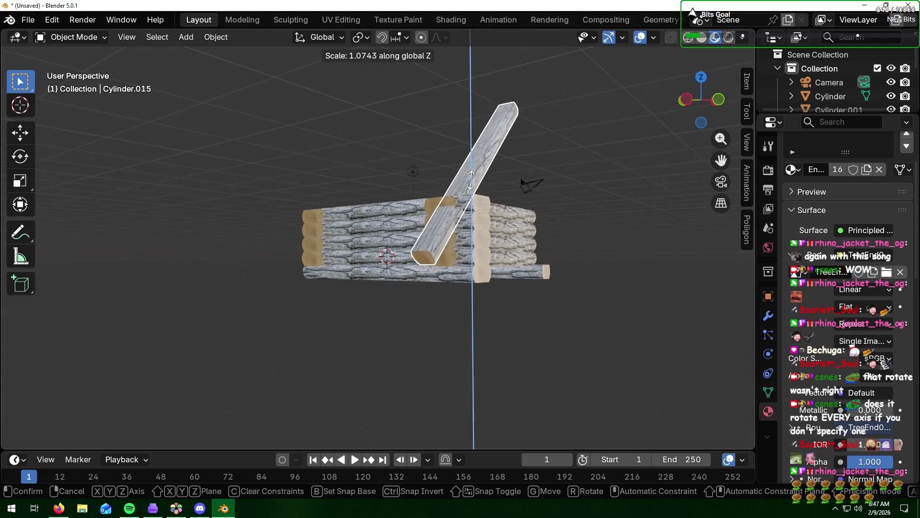
{"action": "left_click", "coordinate": [622, 202]}
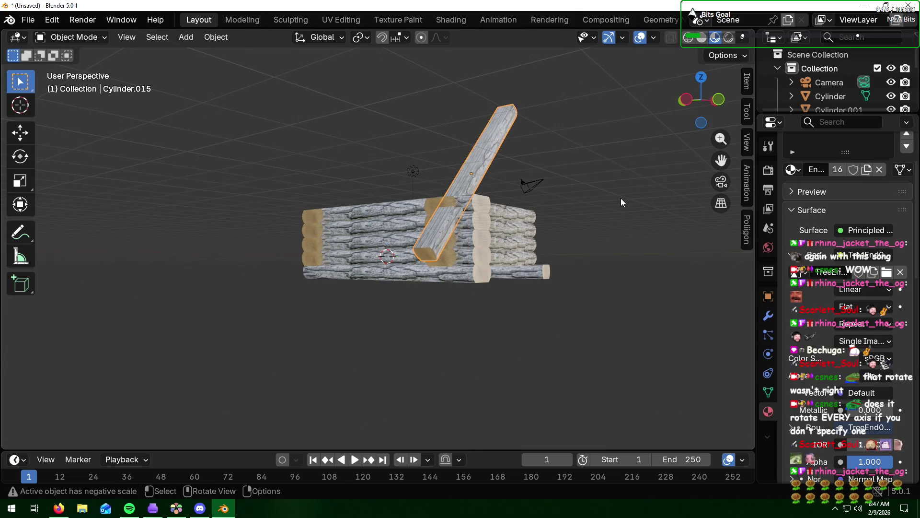
{"action": "middle_click_drag", "start_coordinate": [621, 198], "coordinate": [527, 226]}
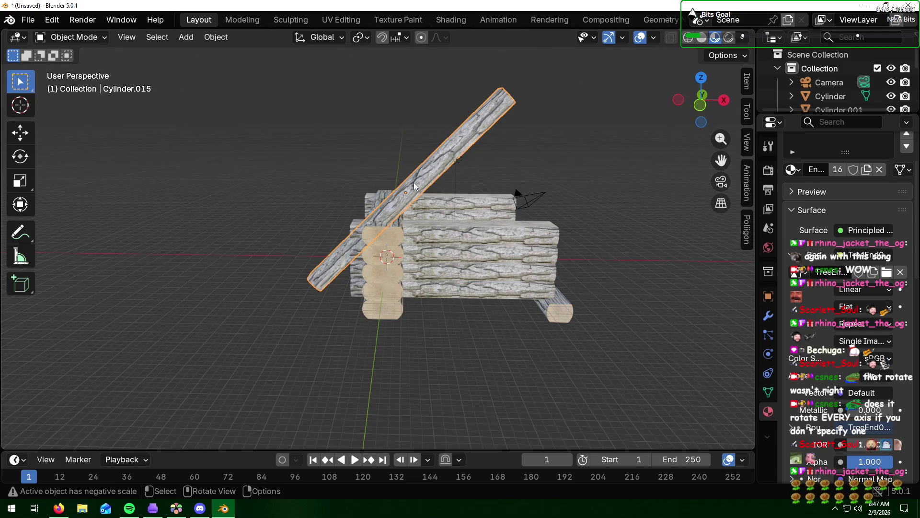
- Undo a sideways move and clear the log's rotation so it lies flat
{"action": "key", "text": "ctrl"}
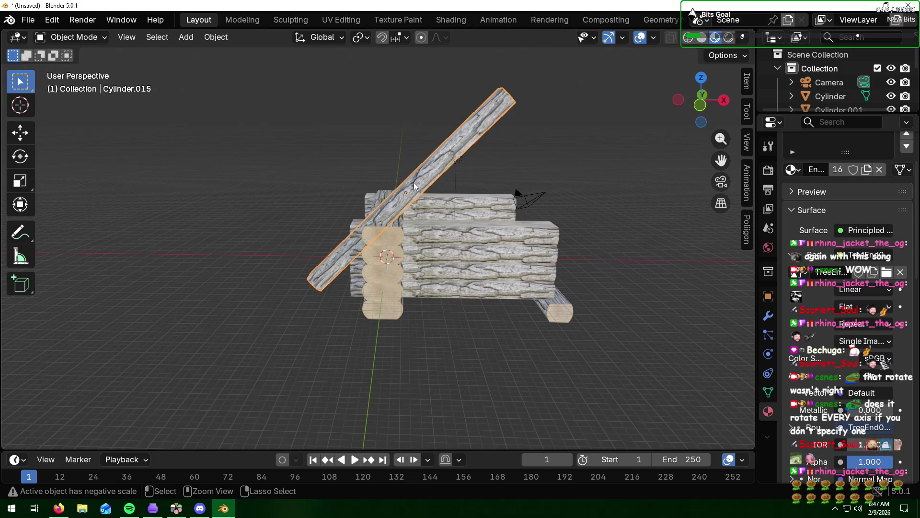
{"action": "key", "text": "g"}
{"action": "left_click", "coordinate": [523, 208]}
{"action": "key", "text": "ctrl+z"}
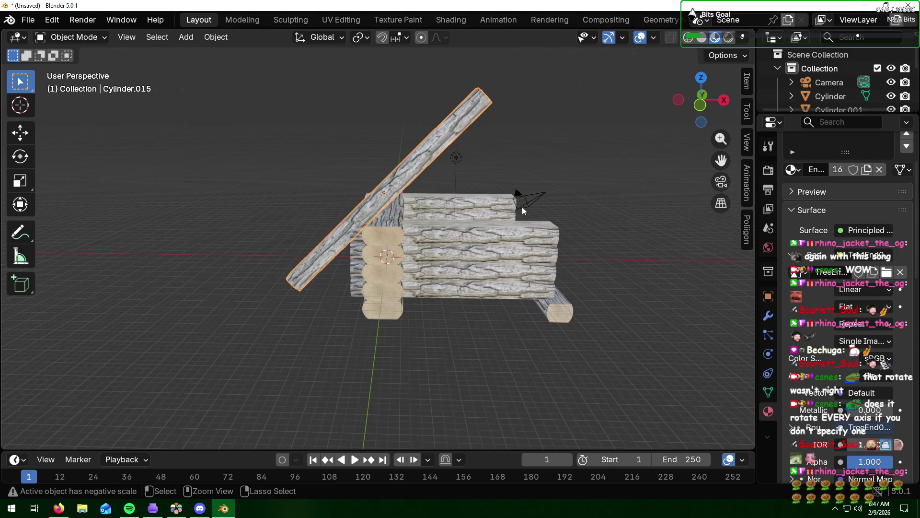
{"action": "key", "text": "alt+r"}
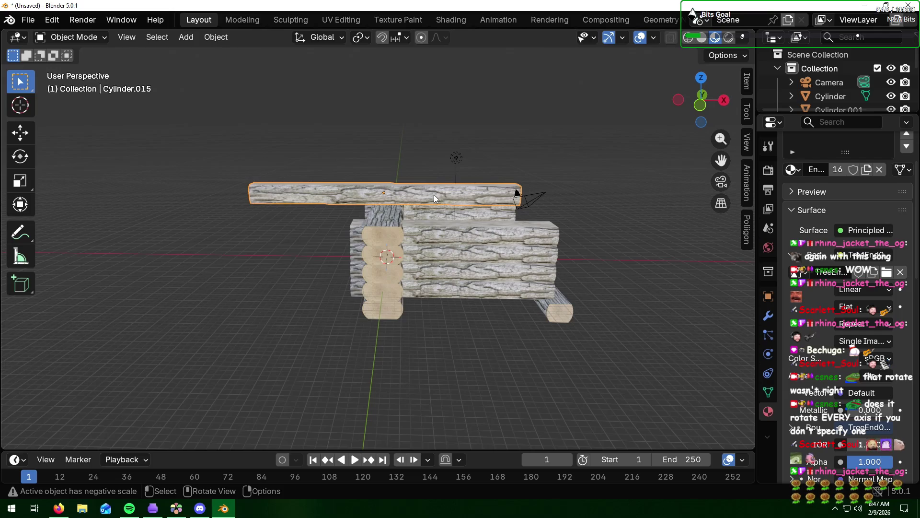
- Shorten the flat log along the X axis
{"action": "key", "text": "s"}
{"action": "key", "text": "x"}
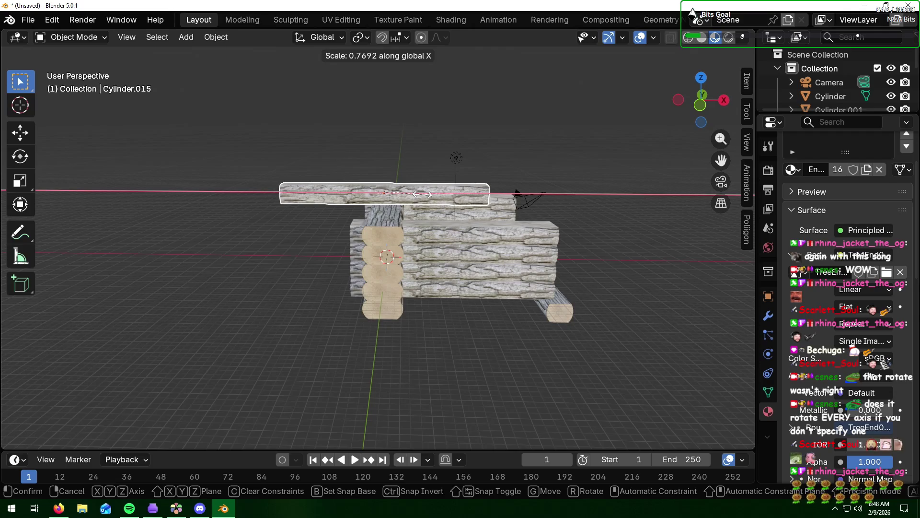
{"action": "left_click", "coordinate": [422, 194]}
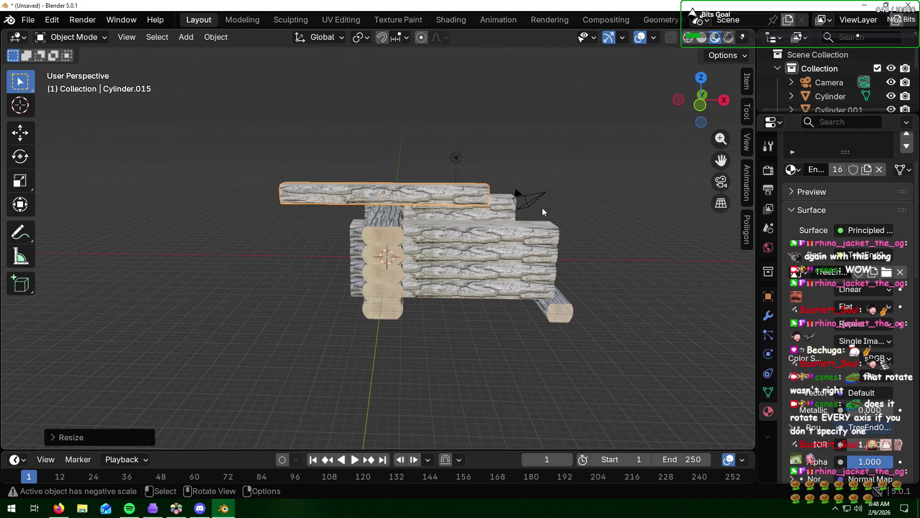
- Rotate the log -45° around Y and start sliding it along X
{"action": "key", "text": "r"}
{"action": "type", "text": "y"}
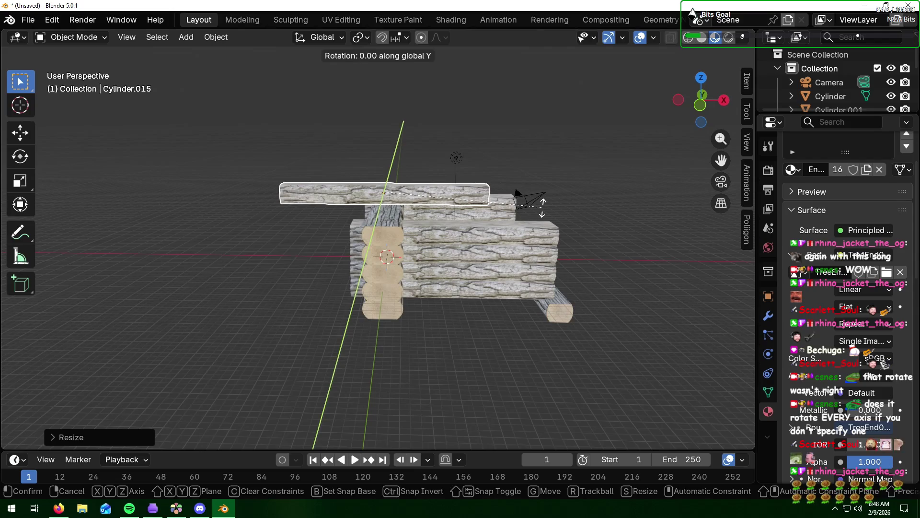
{"action": "type", "text": "45"}
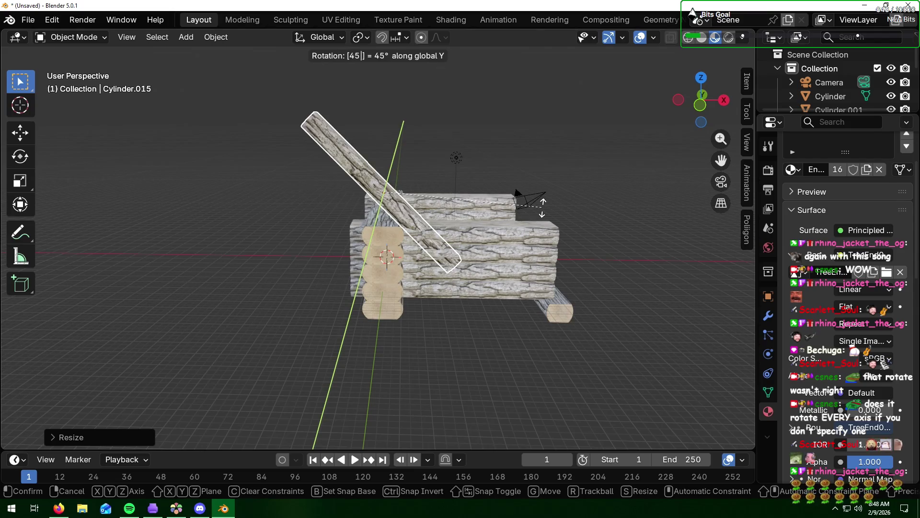
{"action": "key", "text": "BackSpace"}
{"action": "key", "text": "BackSpace"}
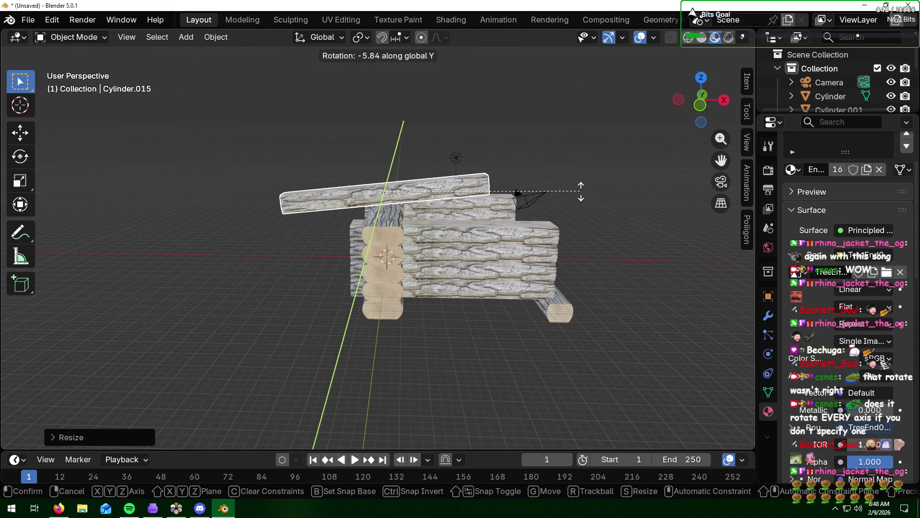
{"action": "type", "text": "45"}
{"action": "key", "text": "BackSpace"}
{"action": "key", "text": "BackSpace"}
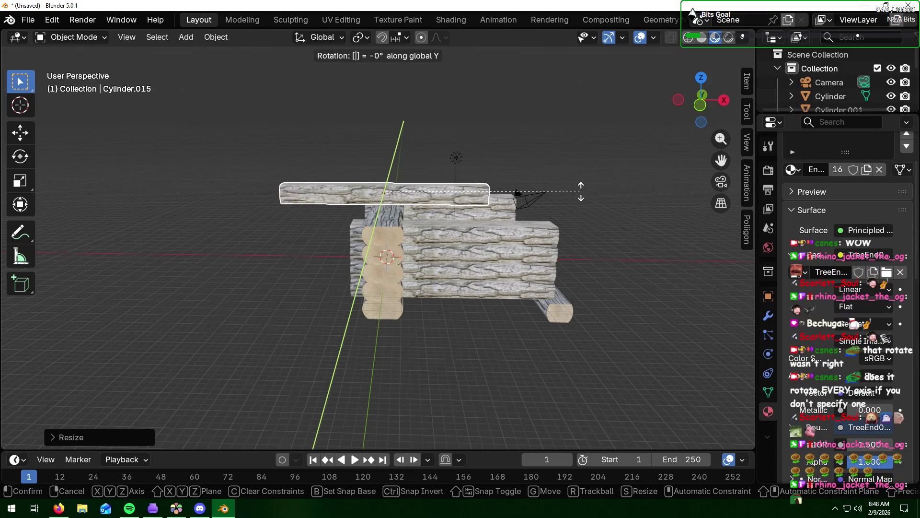
{"action": "type", "text": "45"}
{"action": "key", "text": "BackSpace"}
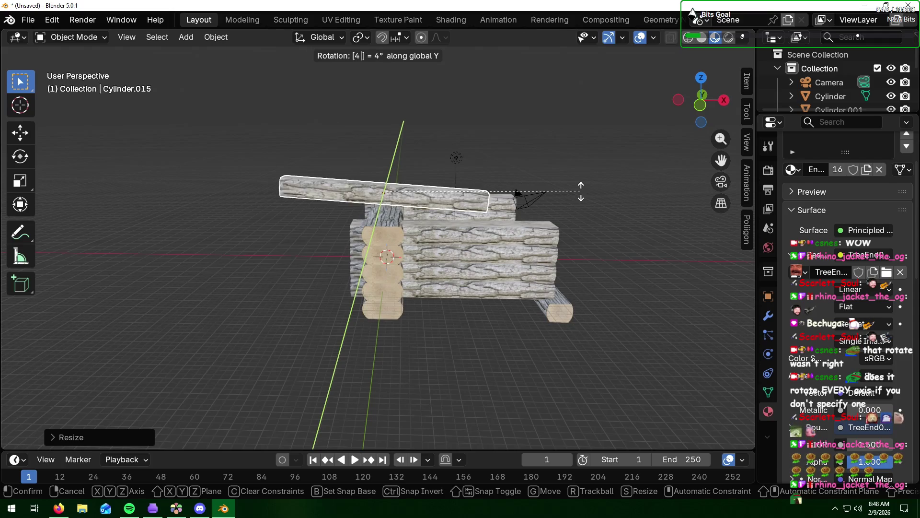
{"action": "key", "text": "BackSpace"}
{"action": "type", "text": "-"}
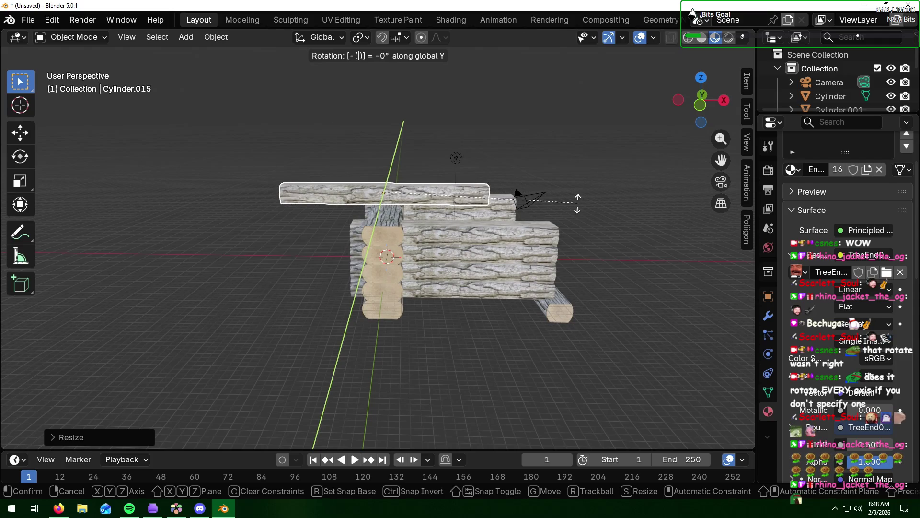
{"action": "type", "text": "45"}
{"action": "key", "text": "Return"}
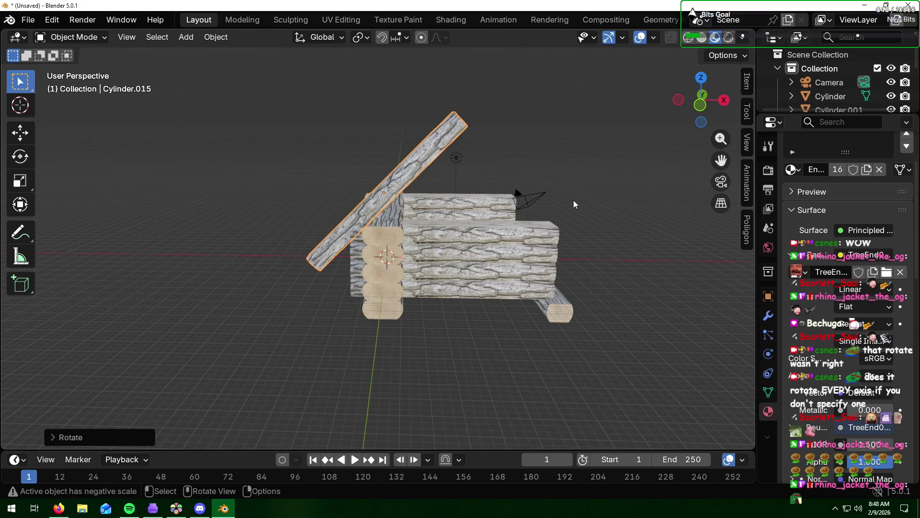
{"action": "key", "text": "g"}
{"action": "key", "text": "x"}
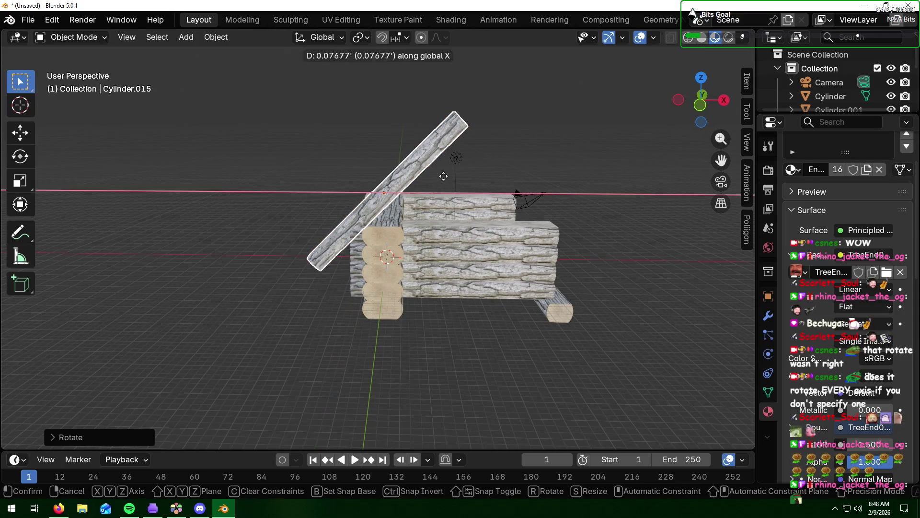
- Place the tilted log and shift it further along X over the cabin wall
{"action": "left_click", "coordinate": [494, 171]}
{"action": "mouse_move", "coordinate": [401, 223]}
{"action": "middle_mouse_down"}
{"action": "mouse_move", "coordinate": [510, 207]}
{"action": "mouse_move", "coordinate": [375, 233]}
{"action": "mouse_move", "coordinate": [275, 220]}
{"action": "mouse_move", "coordinate": [377, 209]}
{"action": "mouse_move", "coordinate": [384, 223]}
{"action": "middle_mouse_up"}
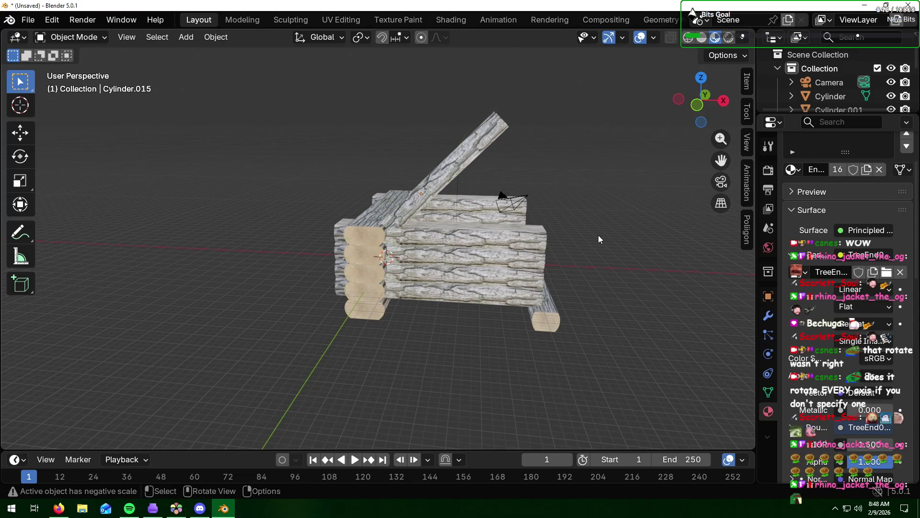
{"action": "left_click", "coordinate": [430, 188]}
{"action": "key", "text": "g"}
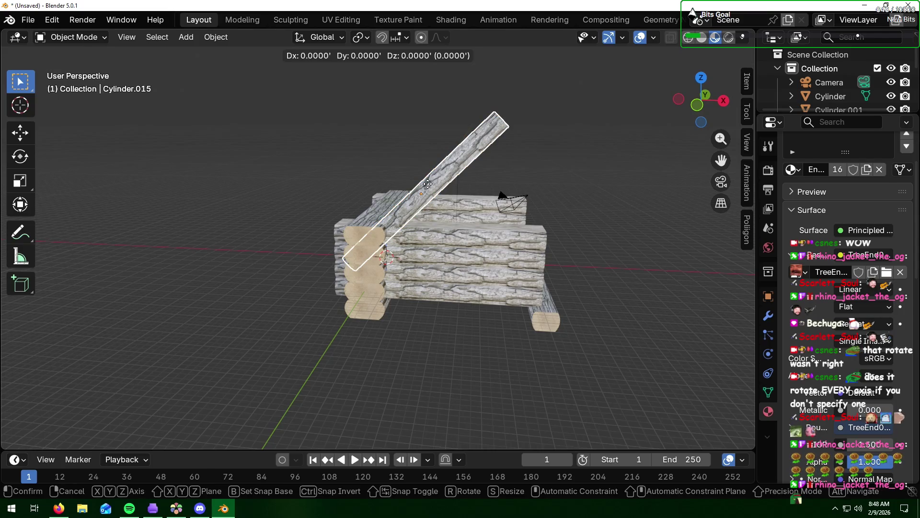
{"action": "key", "text": "x"}
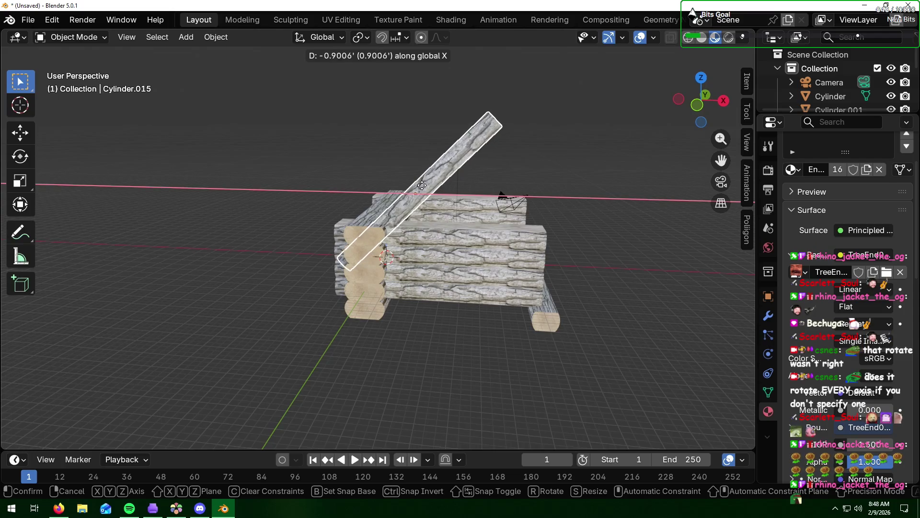
{"action": "left_click", "coordinate": [423, 186]}
{"action": "mouse_move", "coordinate": [398, 344]}
{"action": "middle_mouse_down"}
{"action": "mouse_move", "coordinate": [421, 305]}
{"action": "mouse_move", "coordinate": [491, 239]}
{"action": "middle_mouse_up"}
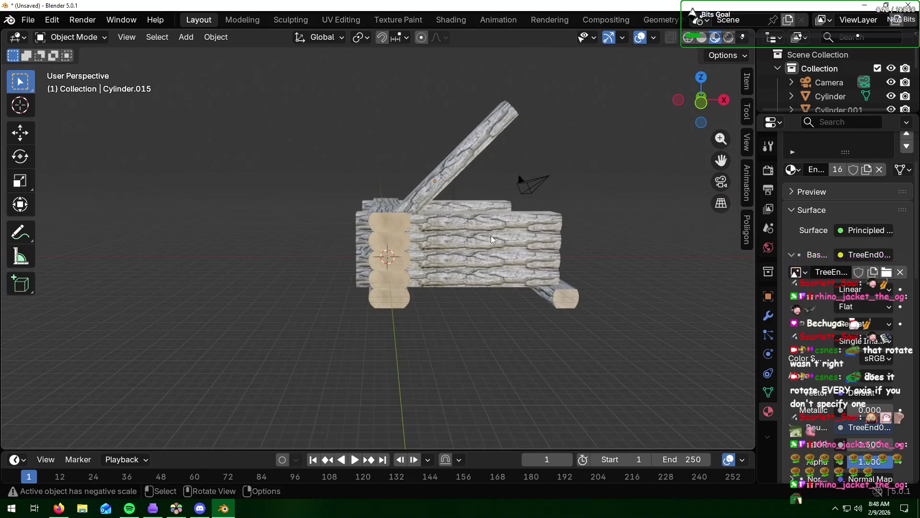
{"action": "scroll", "coordinate": [490, 235], "scroll_direction": "down", "scroll_amount": 2}
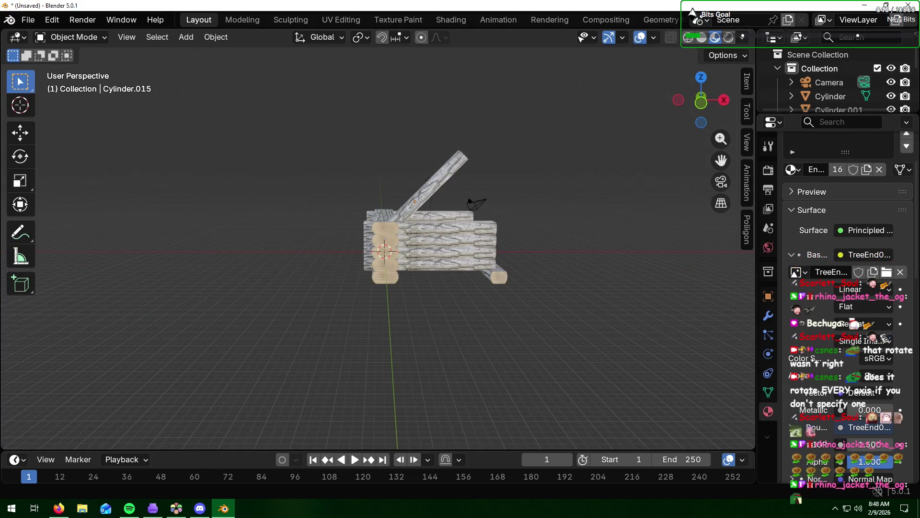
- Raise the slanted rafter log straight up along Z
{"action": "key", "text": "alt+Tab"}
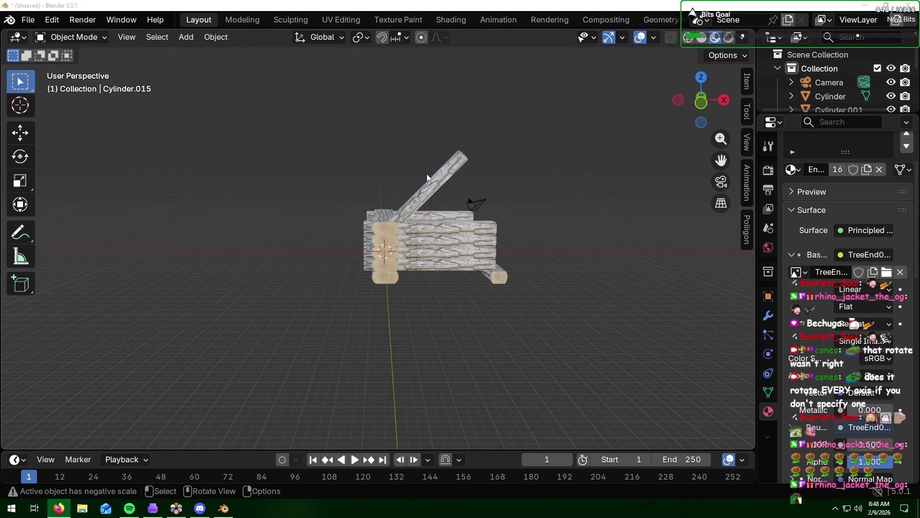
{"action": "left_click", "coordinate": [429, 191]}
{"action": "key", "text": "g"}
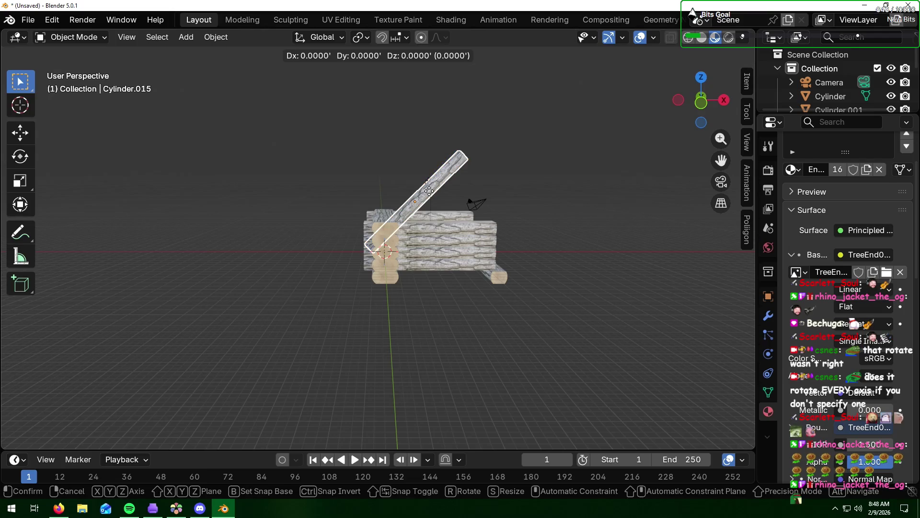
{"action": "key", "text": "z"}
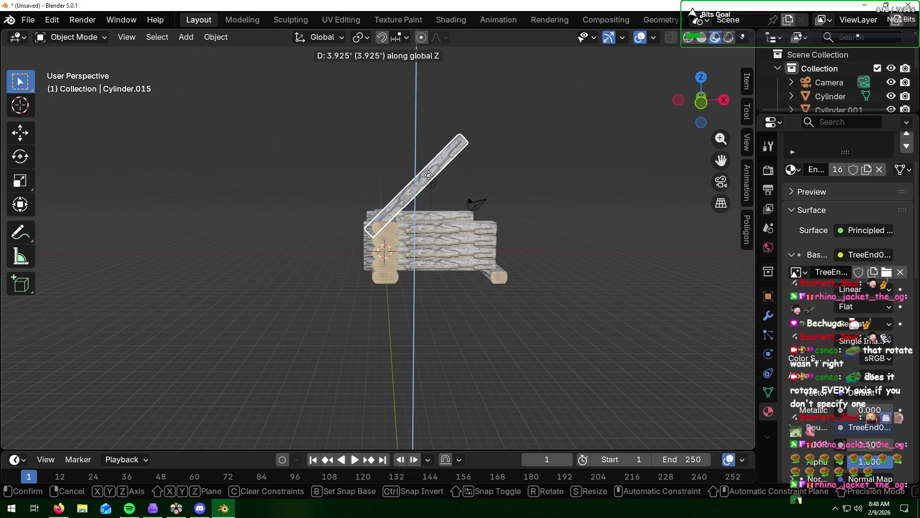
{"action": "left_click", "coordinate": [427, 170]}
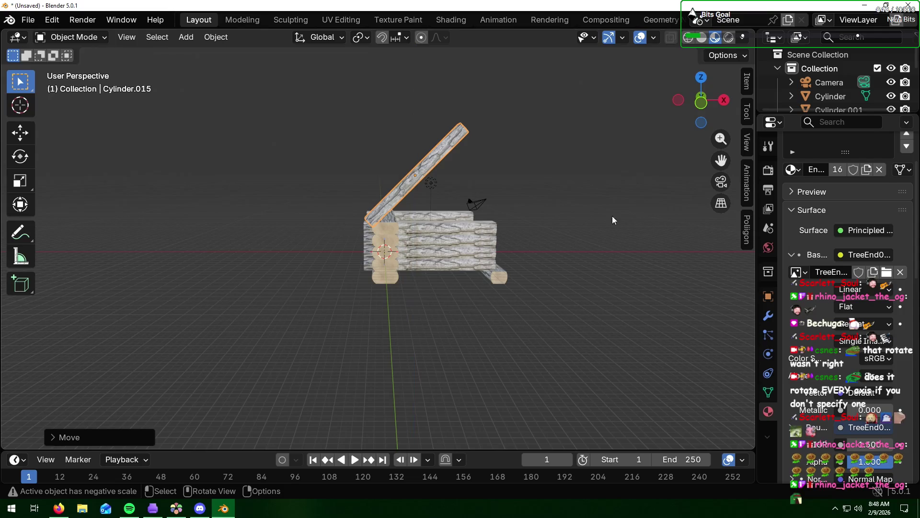
{"action": "mouse_move", "coordinate": [612, 217]}
{"action": "middle_mouse_down"}
{"action": "mouse_move", "coordinate": [465, 249]}
{"action": "mouse_move", "coordinate": [614, 219]}
{"action": "middle_mouse_up"}
{"action": "scroll", "coordinate": [392, 238], "scroll_direction": "up", "scroll_amount": 3}
{"action": "scroll", "coordinate": [420, 236], "scroll_direction": "up", "scroll_amount": 3}
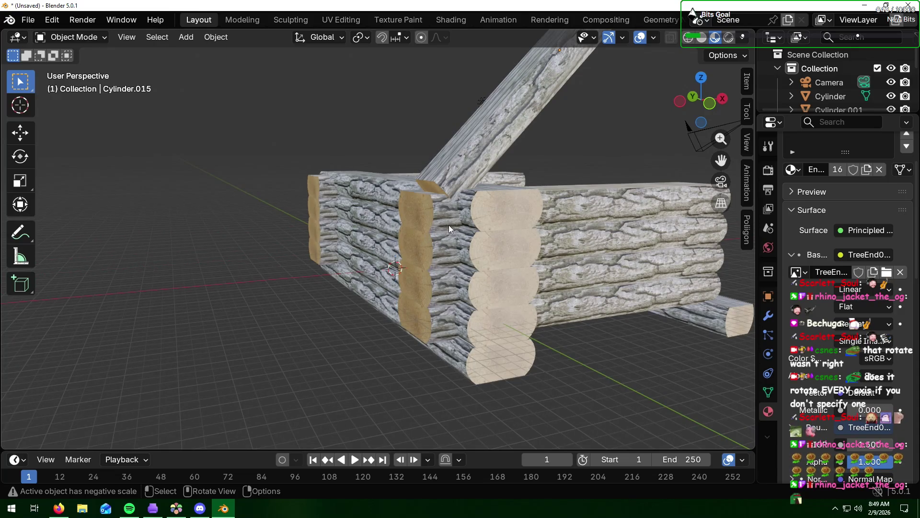
- Lower the rafter log about 1.3 ft along Z so its end rests on the wall corner
{"action": "left_click", "coordinate": [514, 126]}
{"action": "key", "text": "g"}
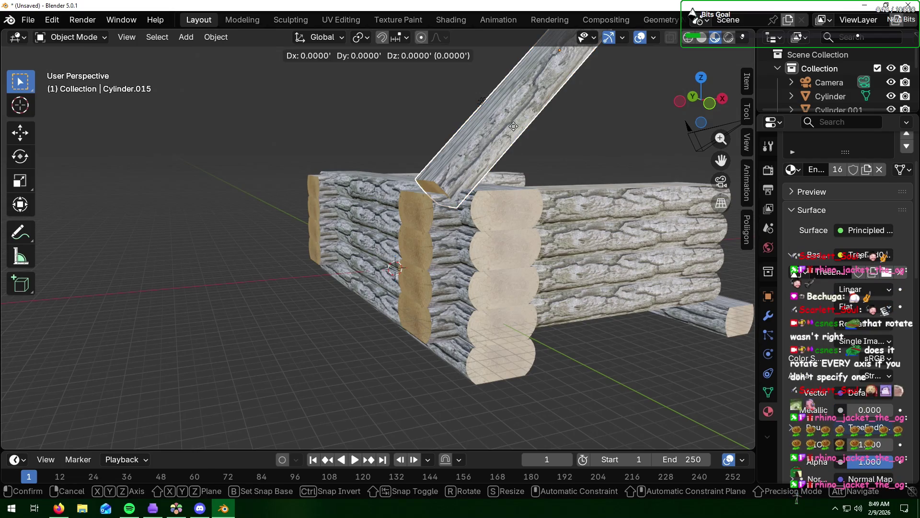
{"action": "key", "text": "z"}
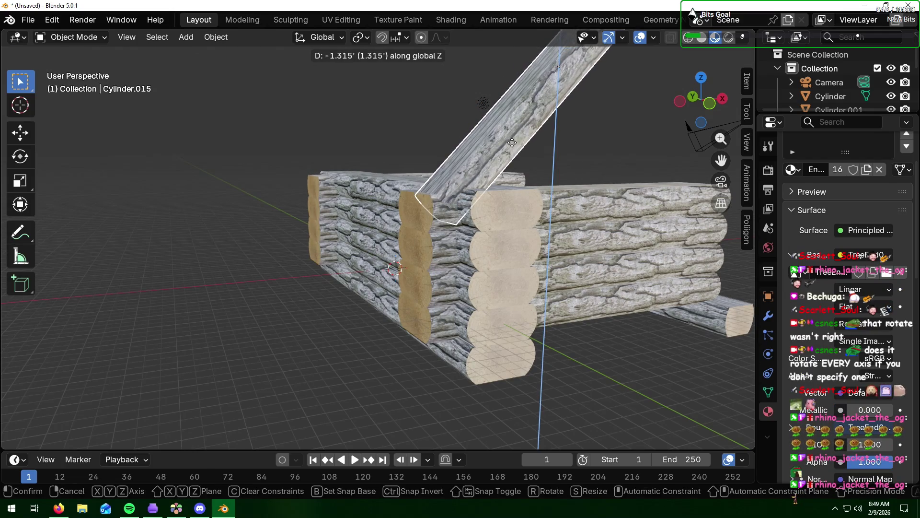
{"action": "left_click", "coordinate": [513, 143]}
{"action": "scroll", "coordinate": [648, 175], "scroll_direction": "down", "scroll_amount": 2}
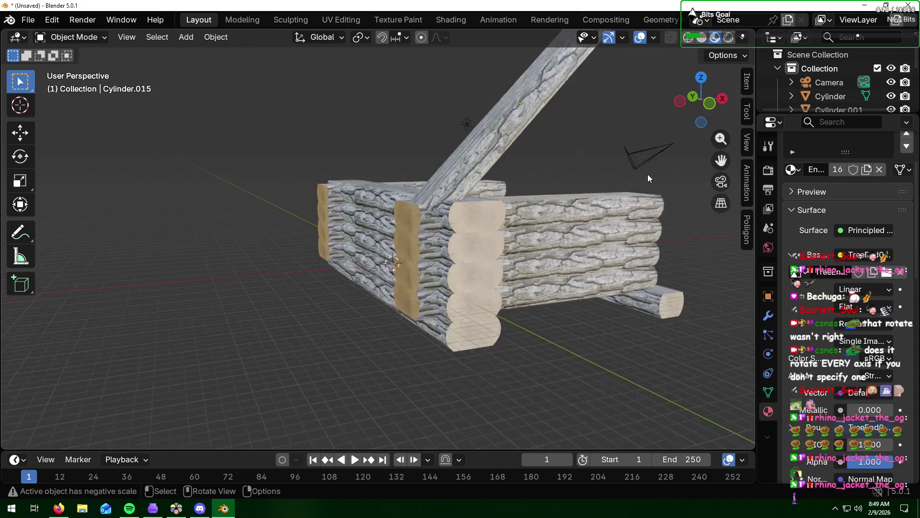
{"action": "scroll", "coordinate": [643, 146], "scroll_direction": "down", "scroll_amount": 2}
{"action": "mouse_move", "coordinate": [644, 143]}
{"action": "middle_mouse_down"}
{"action": "mouse_move", "coordinate": [413, 173]}
{"action": "mouse_move", "coordinate": [472, 157]}
{"action": "middle_mouse_up"}
- Duplicate the rafter log along Y onto the opposite wall
{"action": "left_click", "coordinate": [287, 162]}
{"action": "key", "text": "shift+d"}
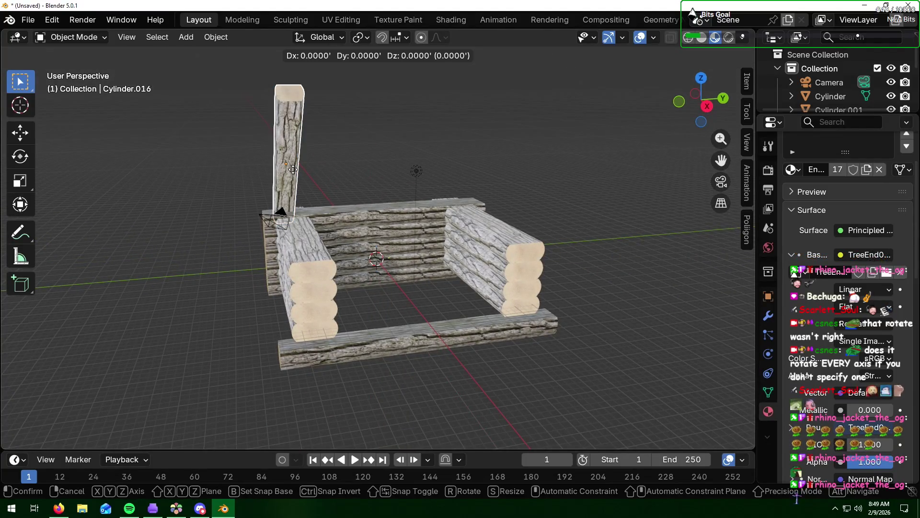
{"action": "key", "text": "y"}
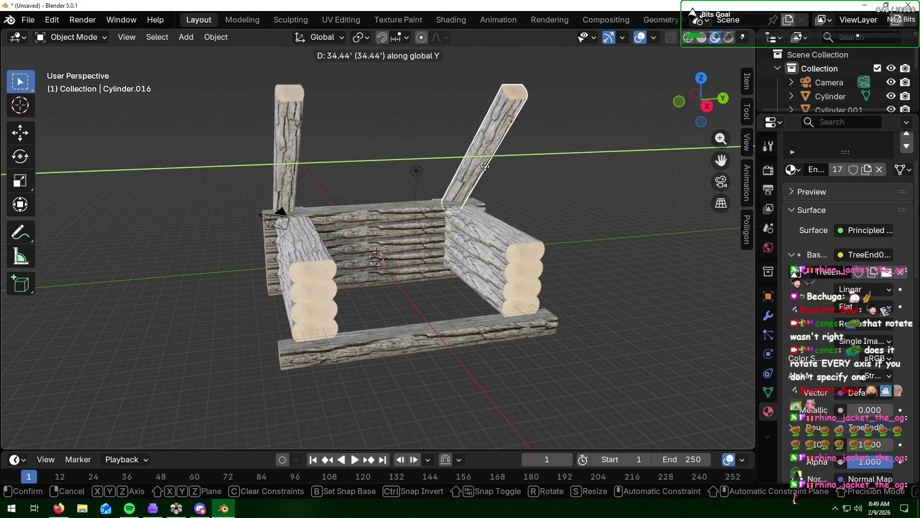
{"action": "left_click", "coordinate": [486, 166]}
{"action": "mouse_move", "coordinate": [525, 192]}
{"action": "middle_mouse_down"}
{"action": "mouse_move", "coordinate": [490, 182]}
{"action": "mouse_move", "coordinate": [503, 181]}
{"action": "middle_mouse_up"}
- In Right Ortho view, nudge the copied rafter along Y to line up with the first
{"action": "key", "text": "KP_5"}
{"action": "key", "text": "KP_1"}
{"action": "key", "text": "KP_6"}
{"action": "key", "text": "KP_3"}
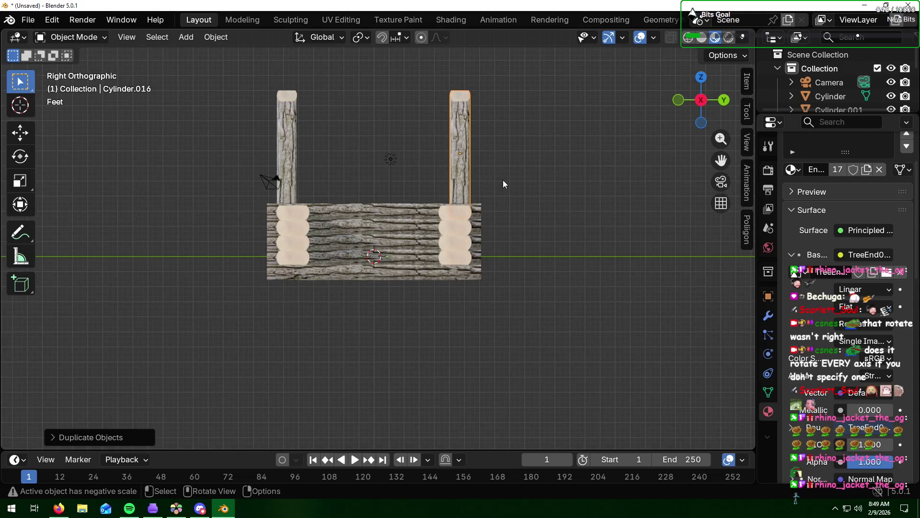
{"action": "left_click", "coordinate": [546, 220]}
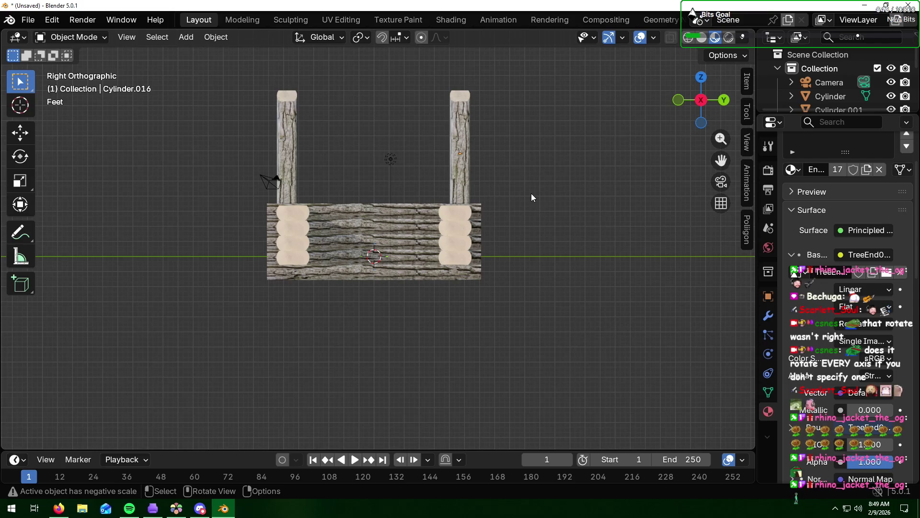
{"action": "left_click", "coordinate": [463, 165]}
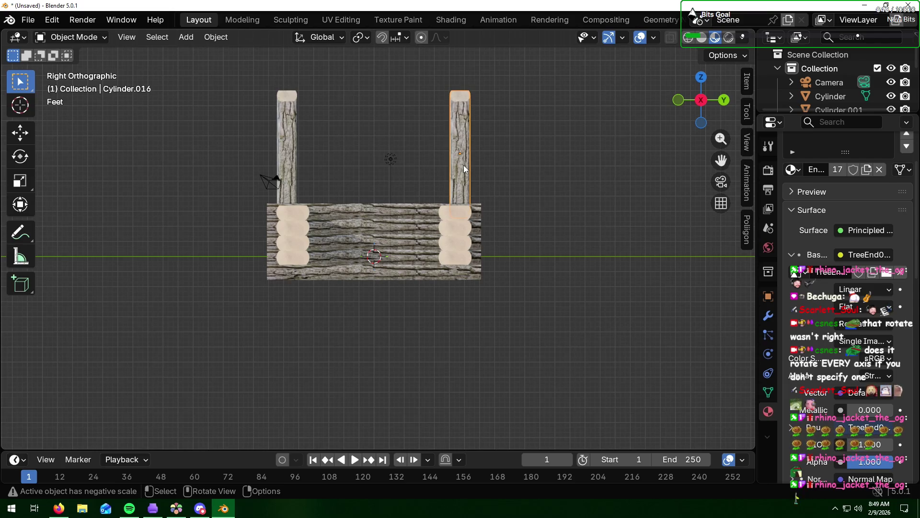
{"action": "key", "text": "g"}
{"action": "key", "text": "y"}
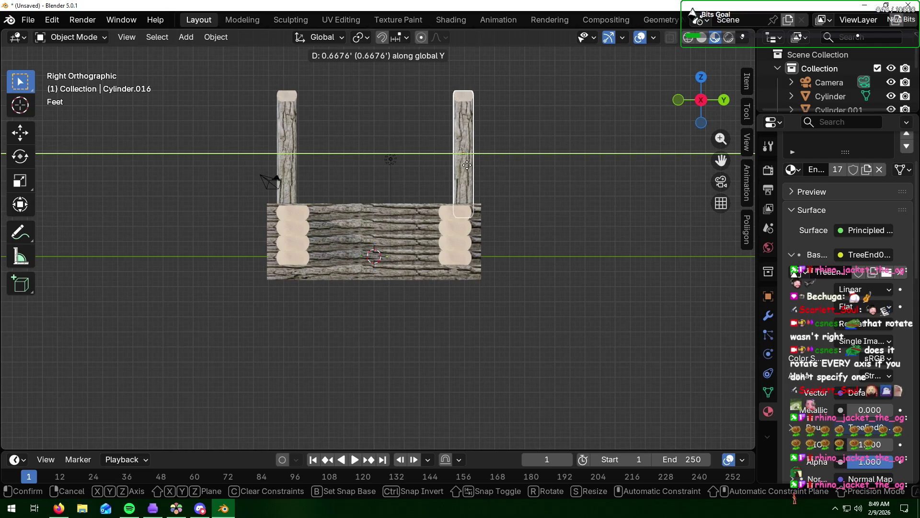
{"action": "left_click", "coordinate": [468, 165]}
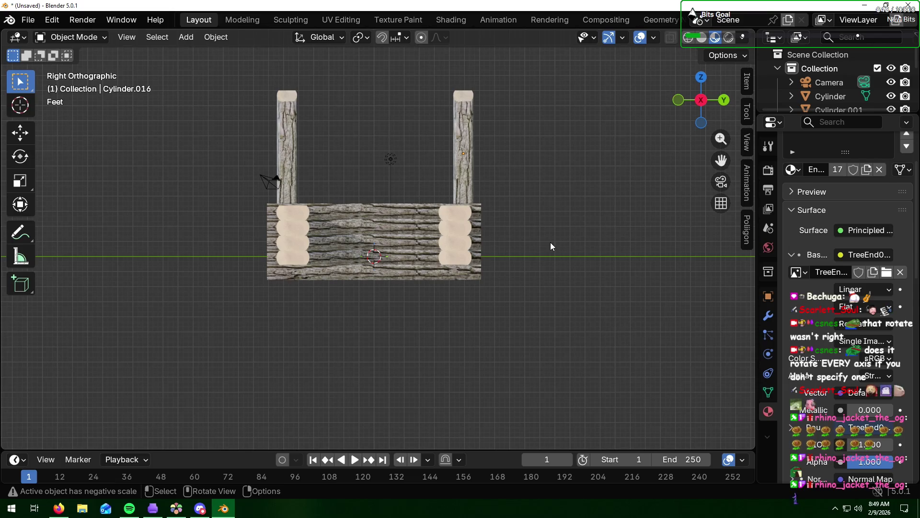
{"action": "middle_click_drag", "start_coordinate": [478, 193], "coordinate": [480, 240]}
{"action": "middle_click_drag", "start_coordinate": [354, 177], "coordinate": [560, 165]}
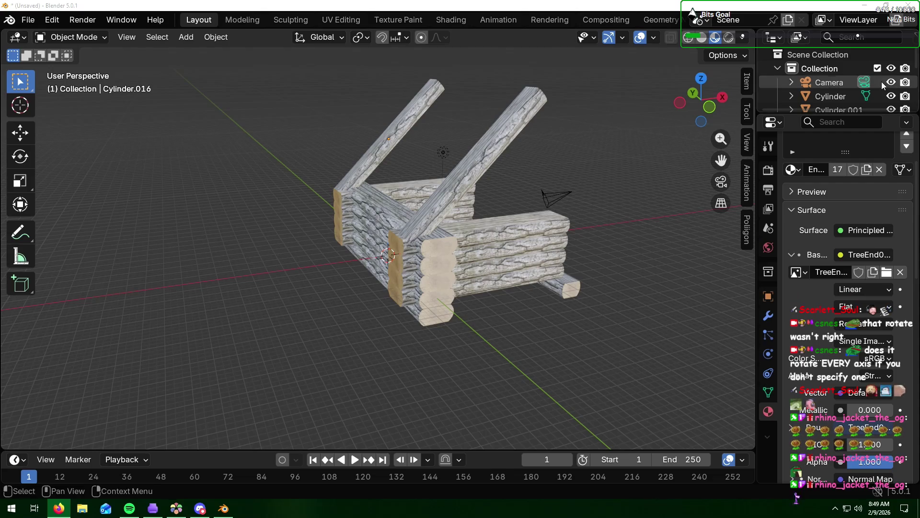
- Box-select all the stacked logs of the front wall
{"action": "left_click", "coordinate": [633, 279]}
{"action": "middle_click_drag", "start_coordinate": [633, 280], "coordinate": [567, 274]}
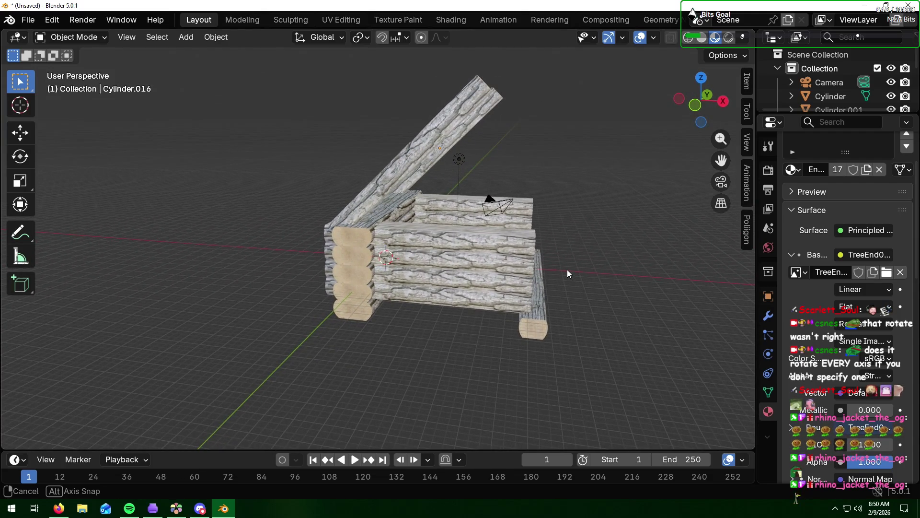
{"action": "left_click", "coordinate": [490, 239]}
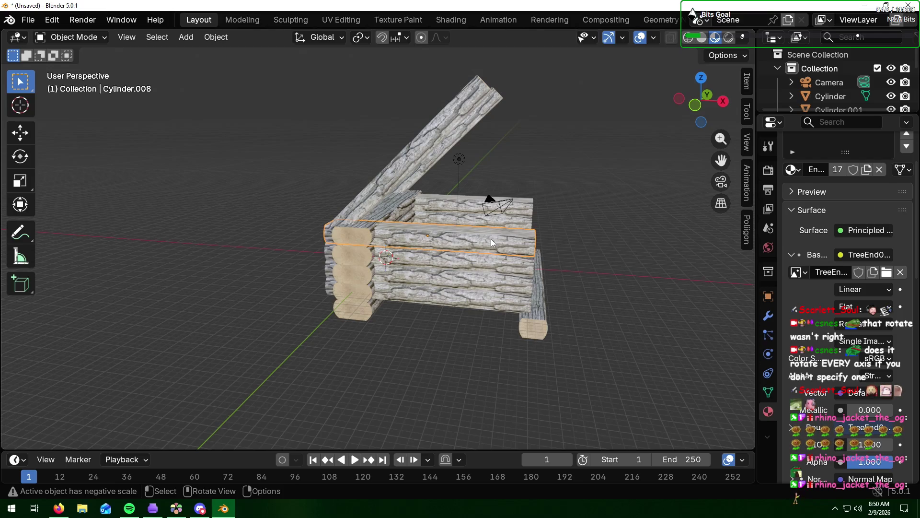
{"action": "key", "text": "shift"}
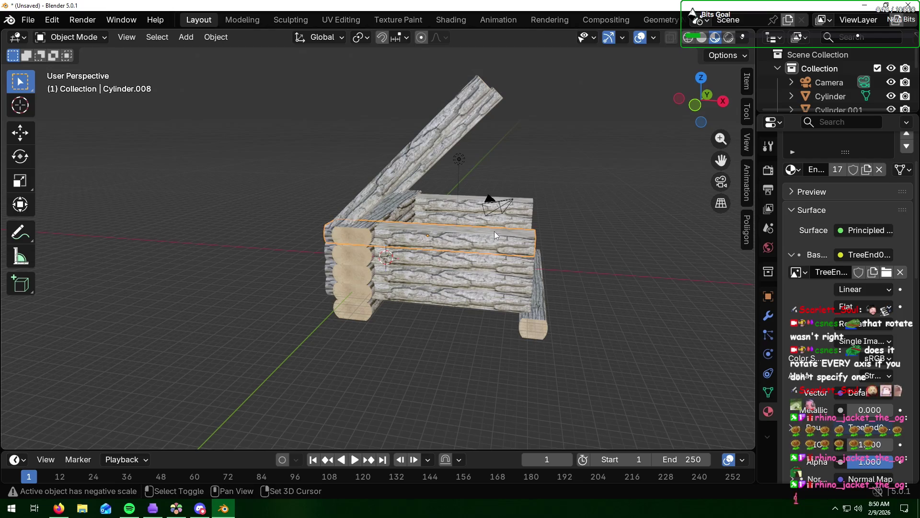
{"action": "left_click", "coordinate": [465, 362]}
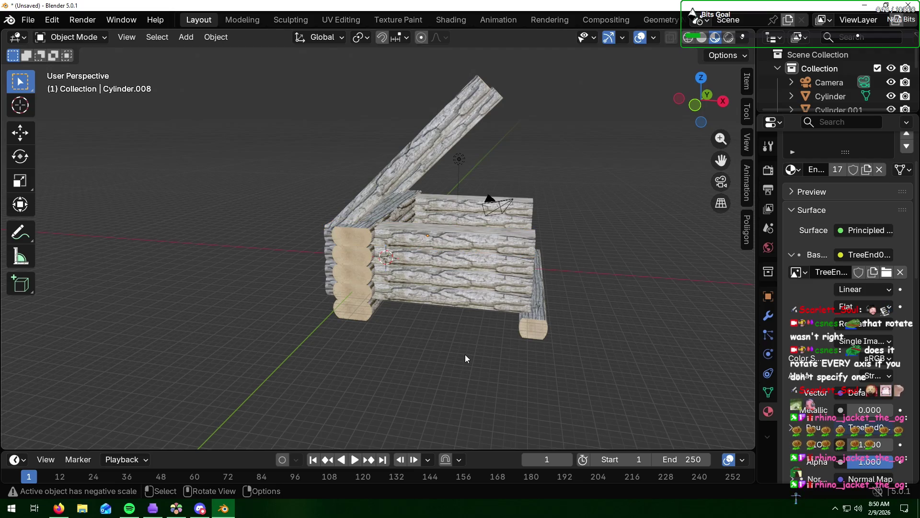
{"action": "left_click_drag", "start_coordinate": [466, 231], "coordinate": [460, 296]}
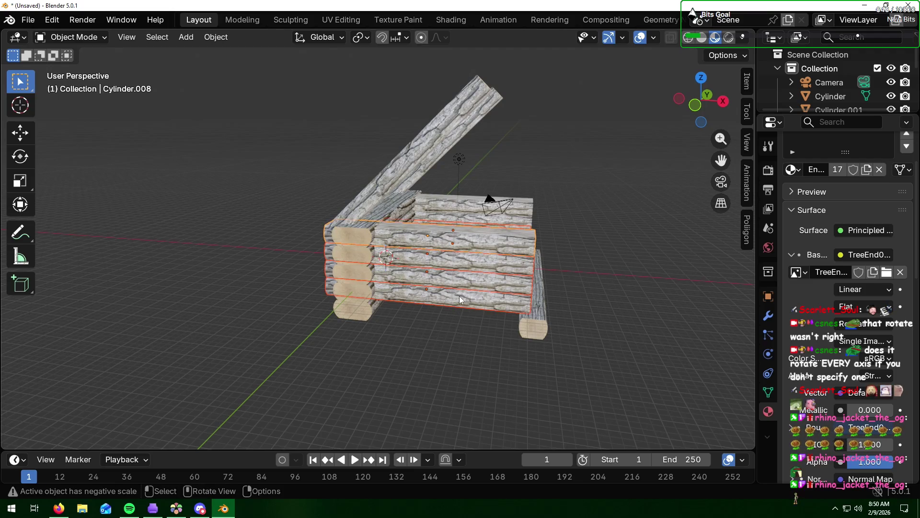
- Duplicate the front wall logs about 12 ft up along Z to heighten the wall
{"action": "key", "text": "shift+d"}
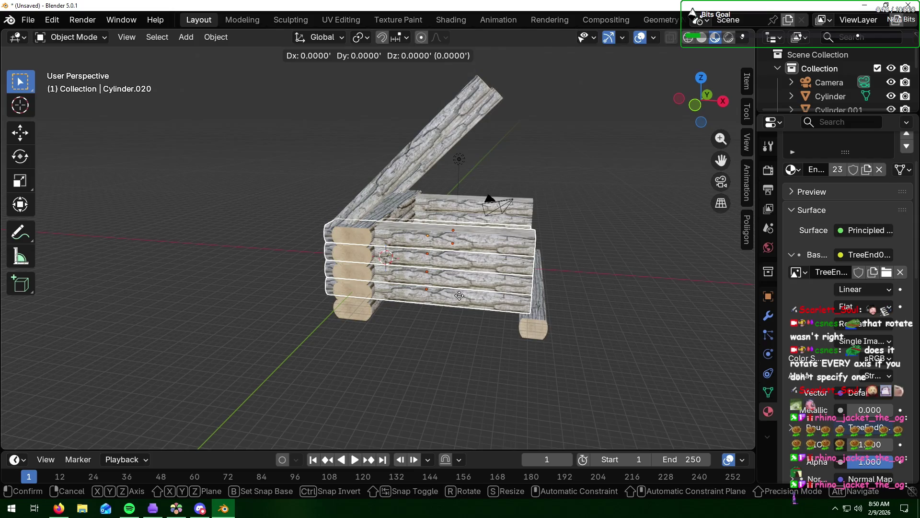
{"action": "key", "text": "z"}
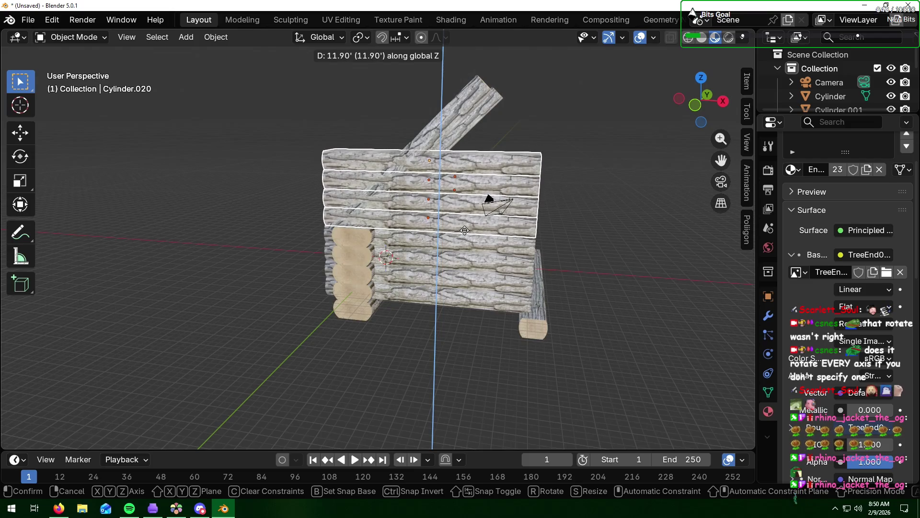
{"action": "left_click", "coordinate": [465, 230]}
{"action": "middle_click_drag", "start_coordinate": [579, 239], "coordinate": [476, 227]}
{"action": "scroll", "coordinate": [383, 220], "scroll_direction": "up", "scroll_amount": 2}
{"action": "scroll", "coordinate": [383, 221], "scroll_direction": "up", "scroll_amount": 3}
{"action": "scroll", "coordinate": [387, 221], "scroll_direction": "down", "scroll_amount": 3}
{"action": "scroll", "coordinate": [386, 221], "scroll_direction": "down", "scroll_amount": 2}
{"action": "mouse_move", "coordinate": [378, 207]}
{"action": "middle_mouse_down"}
{"action": "mouse_move", "coordinate": [409, 214]}
{"action": "mouse_move", "coordinate": [462, 206]}
{"action": "mouse_move", "coordinate": [477, 223]}
{"action": "middle_mouse_up"}
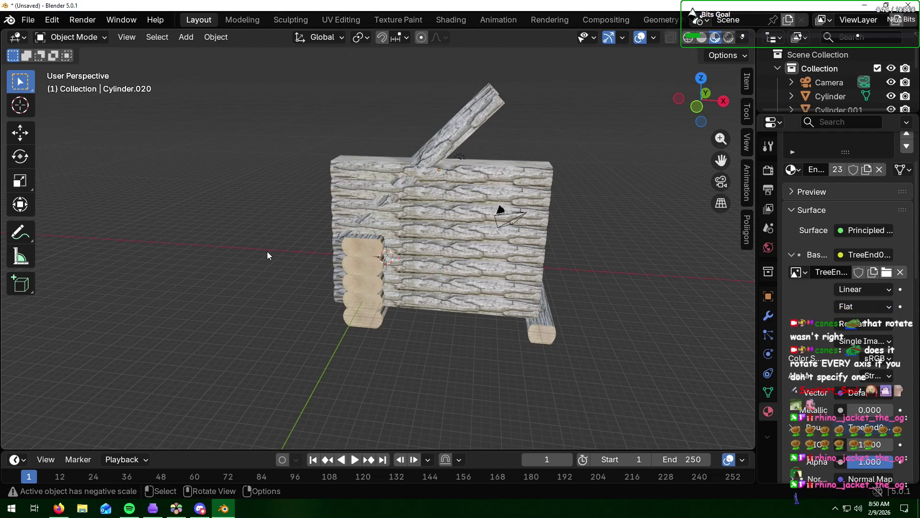
{"action": "middle_click_drag", "start_coordinate": [267, 251], "coordinate": [288, 245]}
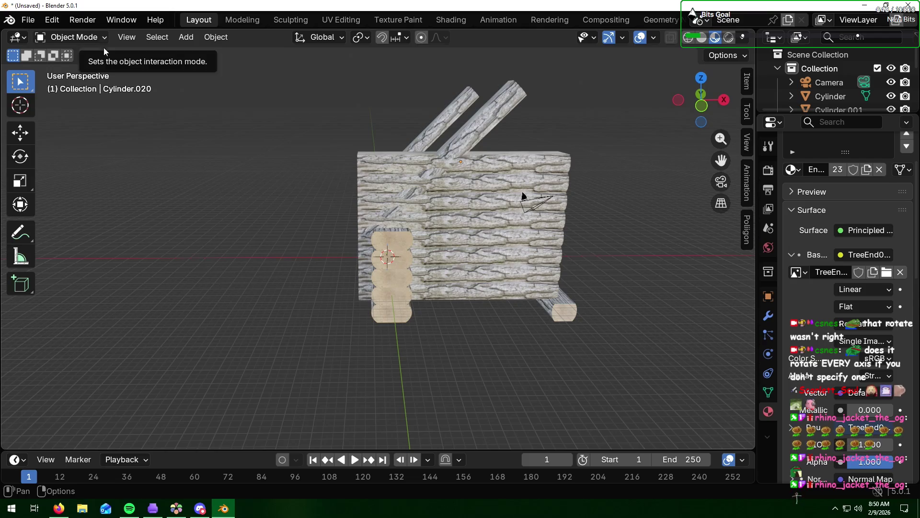
- Shorten the top wall log along X and slide it right to the wall's end
{"action": "key", "text": "Tab"}
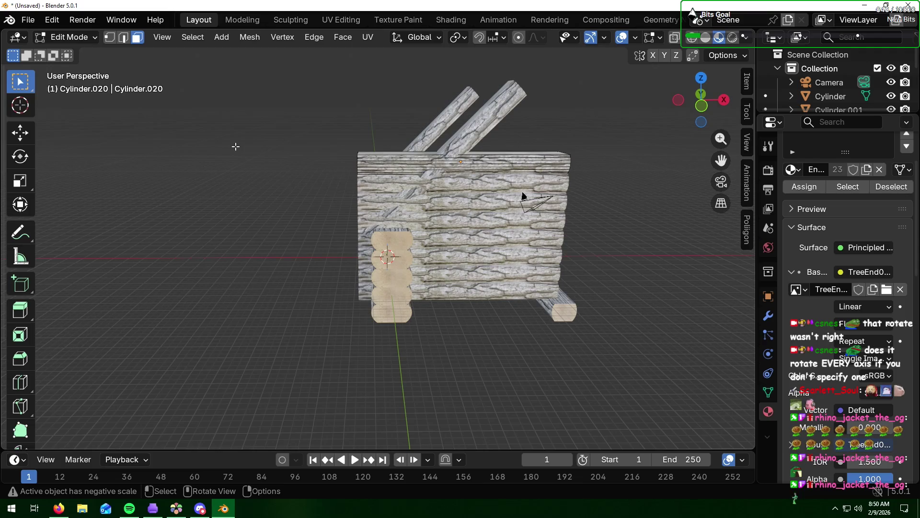
{"action": "key", "text": "Tab"}
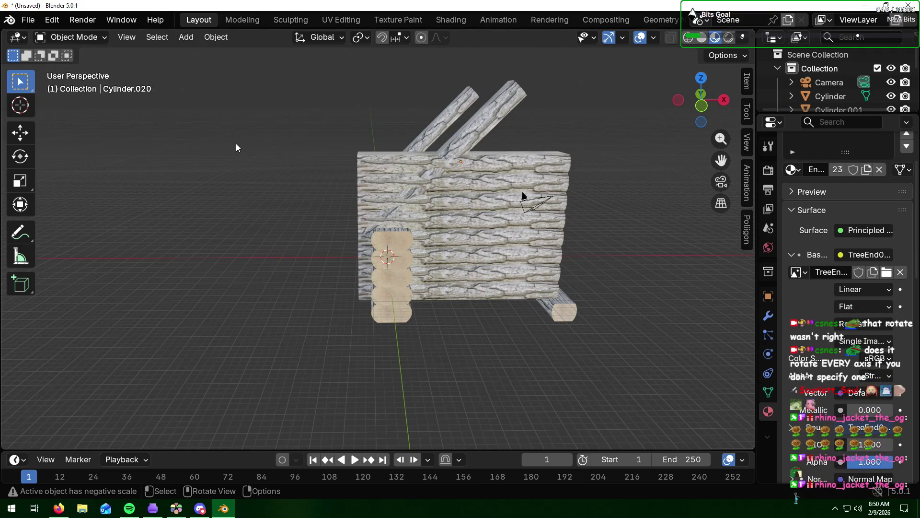
{"action": "left_click", "coordinate": [496, 160]}
{"action": "key", "text": "s"}
{"action": "key", "text": "x"}
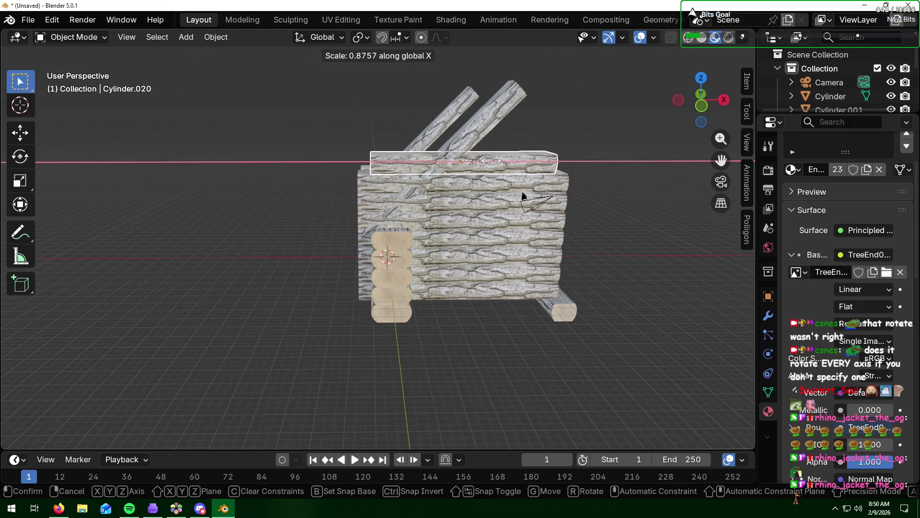
{"action": "left_click", "coordinate": [479, 162]}
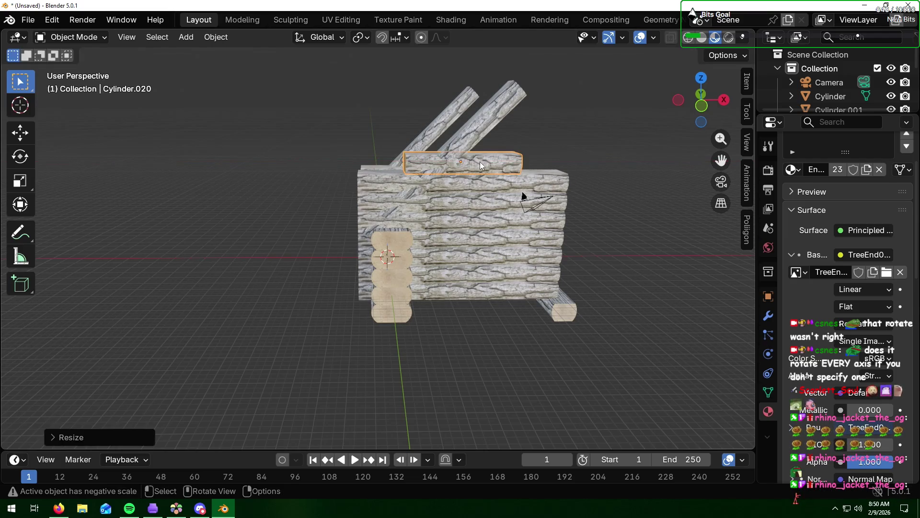
{"action": "key", "text": "g"}
{"action": "key", "text": "x"}
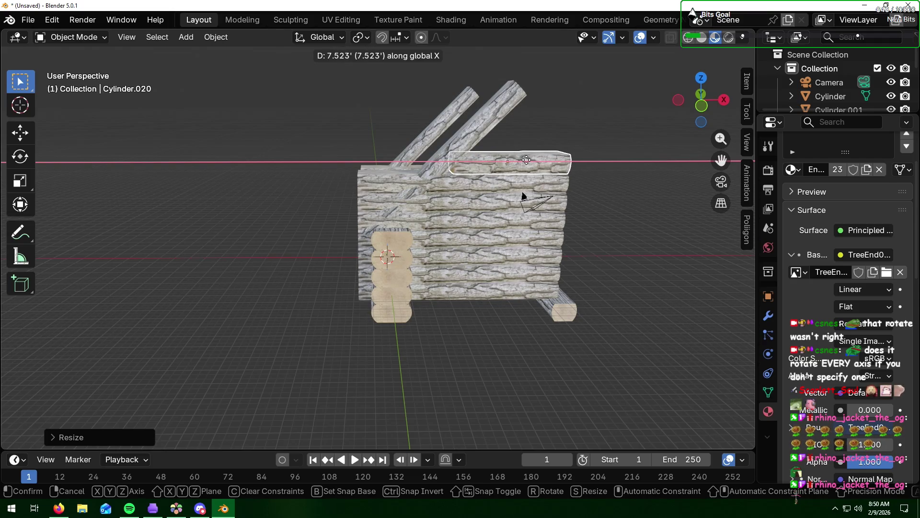
{"action": "left_click", "coordinate": [527, 160]}
{"action": "scroll", "coordinate": [519, 182], "scroll_direction": "up", "scroll_amount": 2}
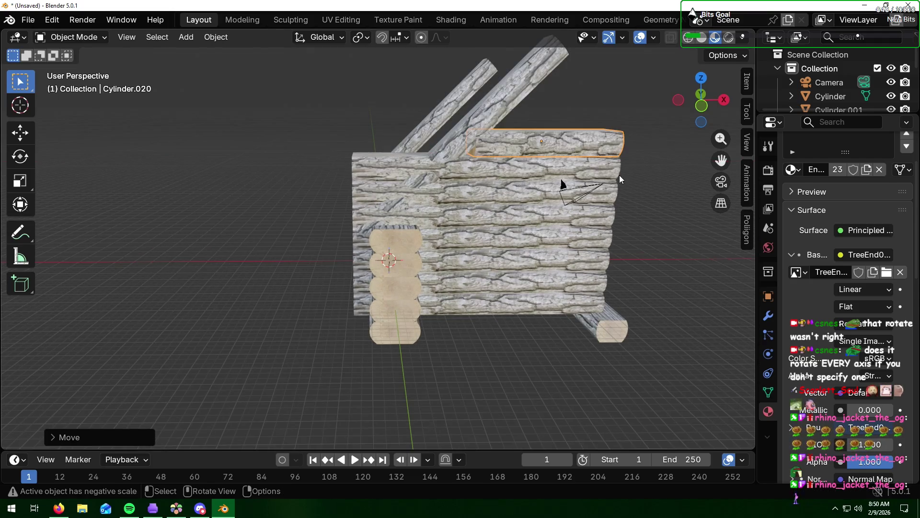
- Shorten the second log along X and slide it right flush with the top one
{"action": "left_click", "coordinate": [486, 166]}
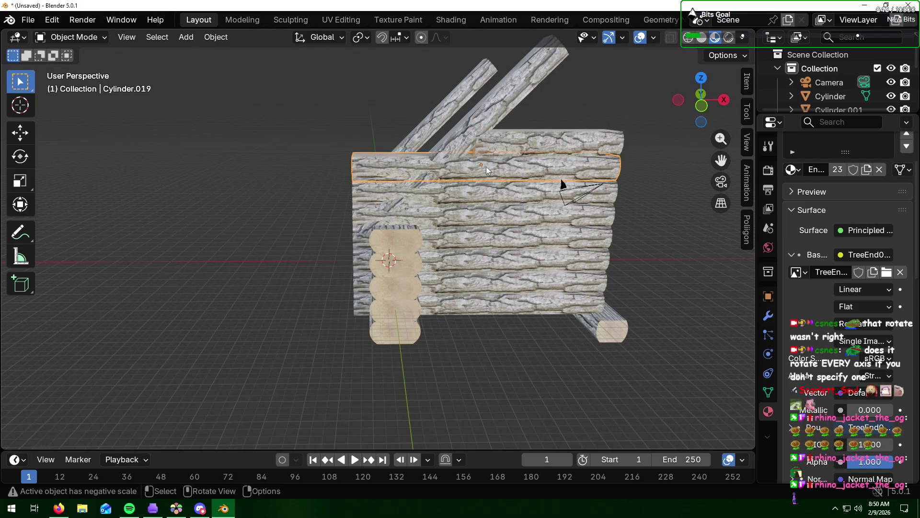
{"action": "key", "text": "s"}
{"action": "key", "text": "x"}
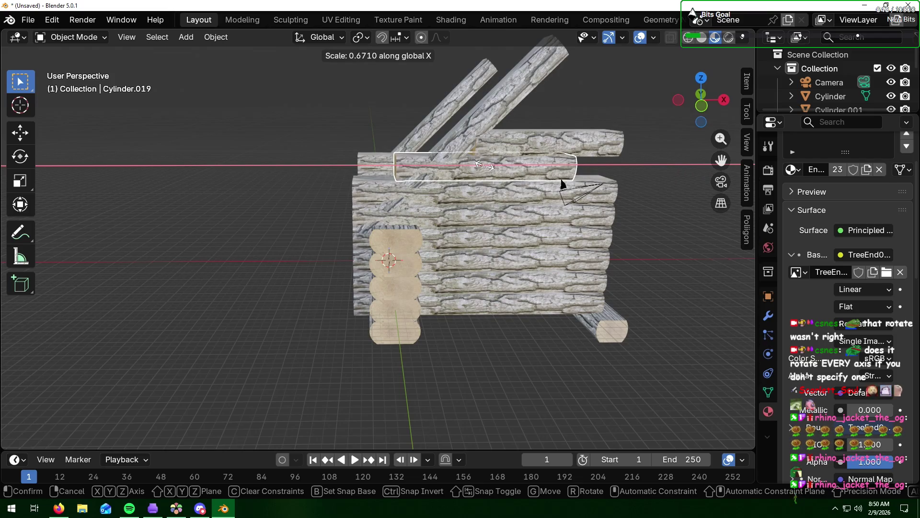
{"action": "left_click", "coordinate": [485, 167]}
{"action": "key", "text": "g"}
{"action": "key", "text": "x"}
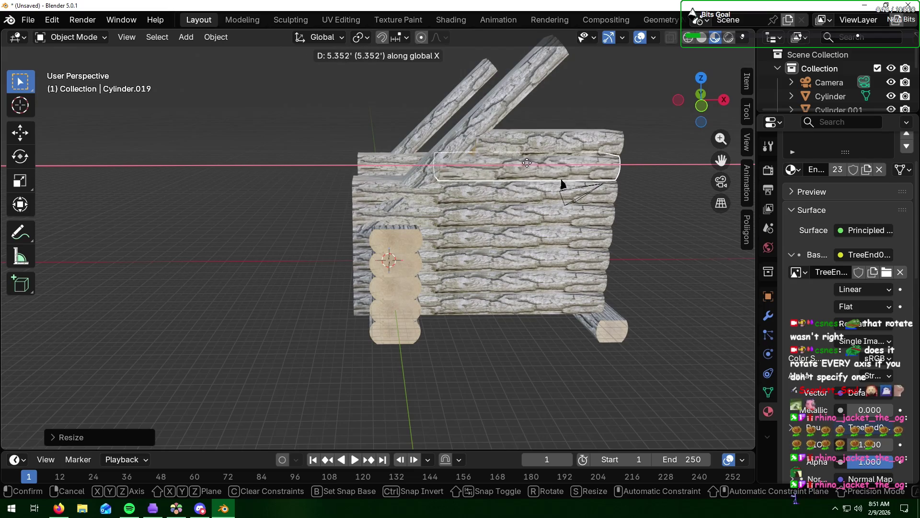
{"action": "left_click", "coordinate": [529, 165]}
{"action": "middle_click_drag", "start_coordinate": [599, 206], "coordinate": [630, 193]}
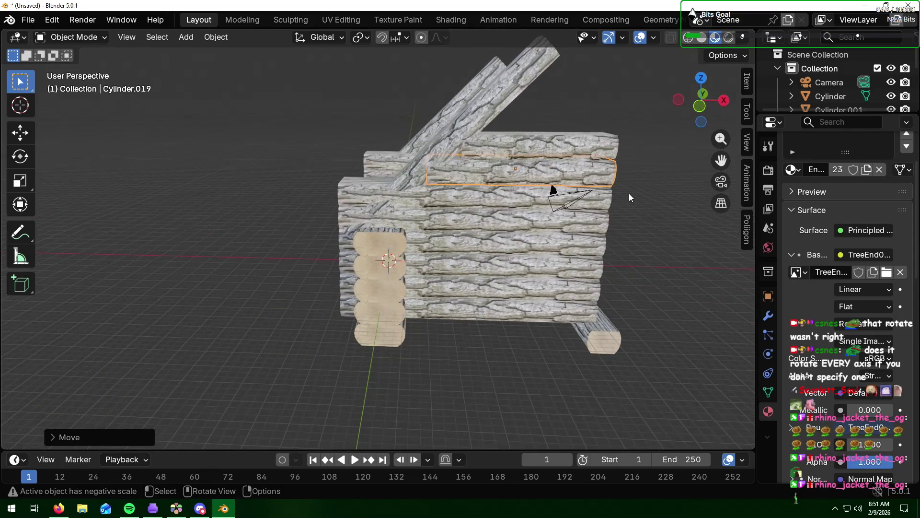
- Shorten the third log along X and slide it right, then select the log below
{"action": "left_click", "coordinate": [499, 193]}
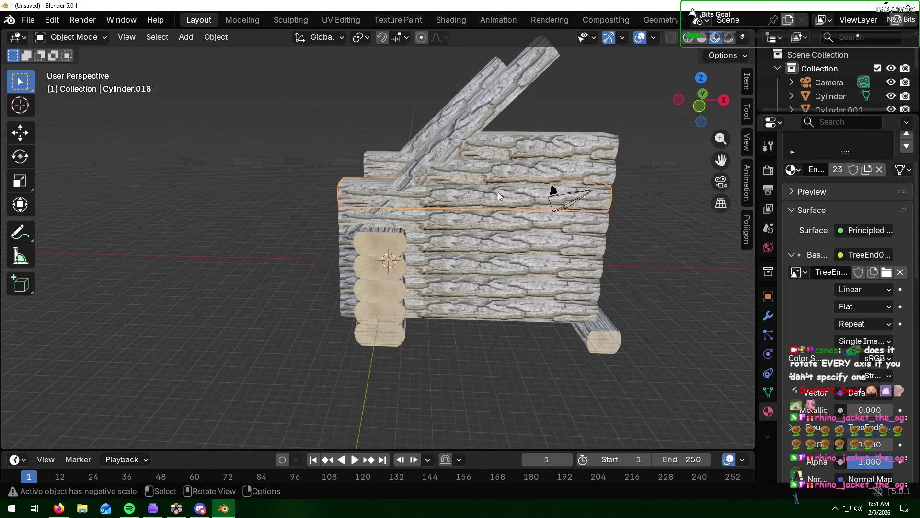
{"action": "key", "text": "s"}
{"action": "key", "text": "x"}
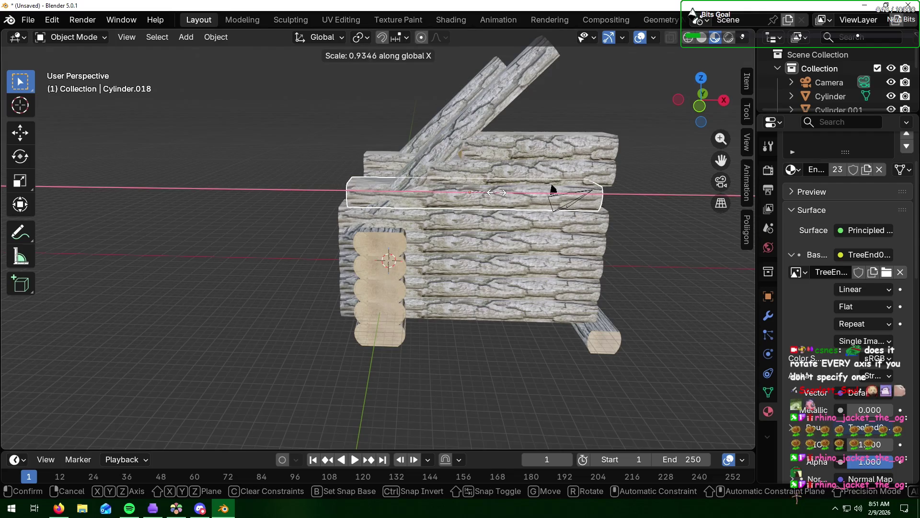
{"action": "left_click", "coordinate": [552, 190]}
{"action": "key", "text": "g"}
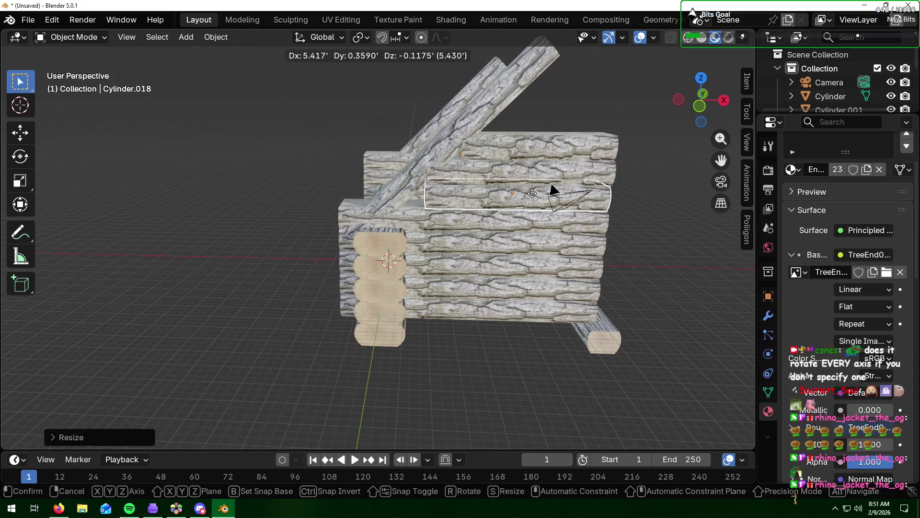
{"action": "key", "text": "x"}
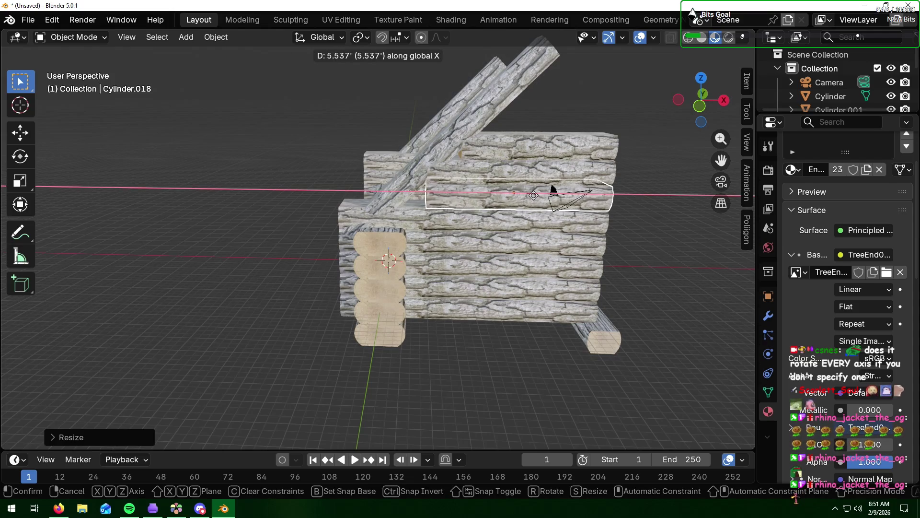
{"action": "left_click", "coordinate": [534, 195]}
{"action": "middle_click_drag", "start_coordinate": [581, 229], "coordinate": [570, 214]}
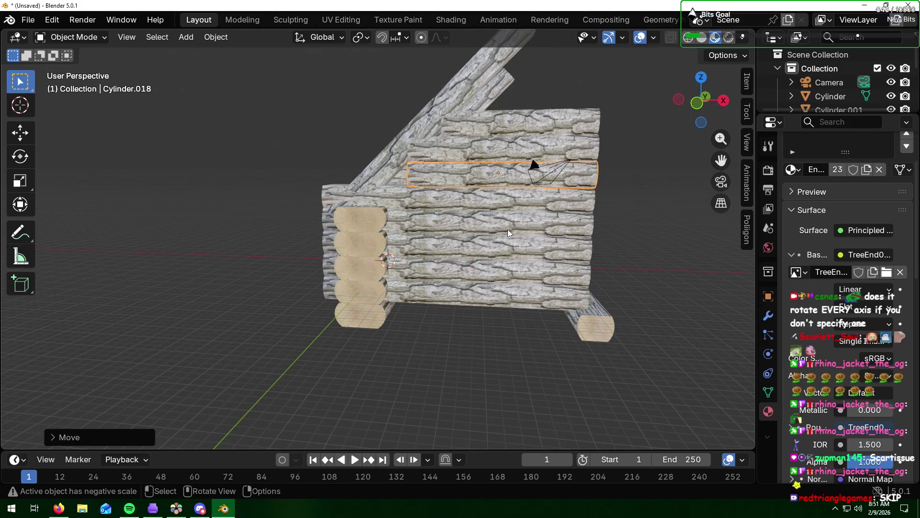
{"action": "left_click", "coordinate": [497, 195]}
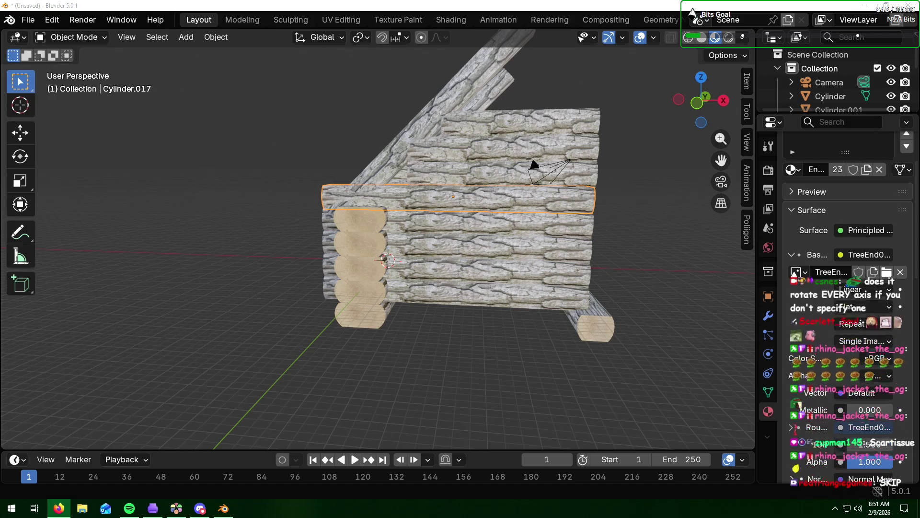
- Shorten the next log along X and shift it right in line with the logs above
{"action": "key", "text": "s"}
{"action": "key", "text": "x"}
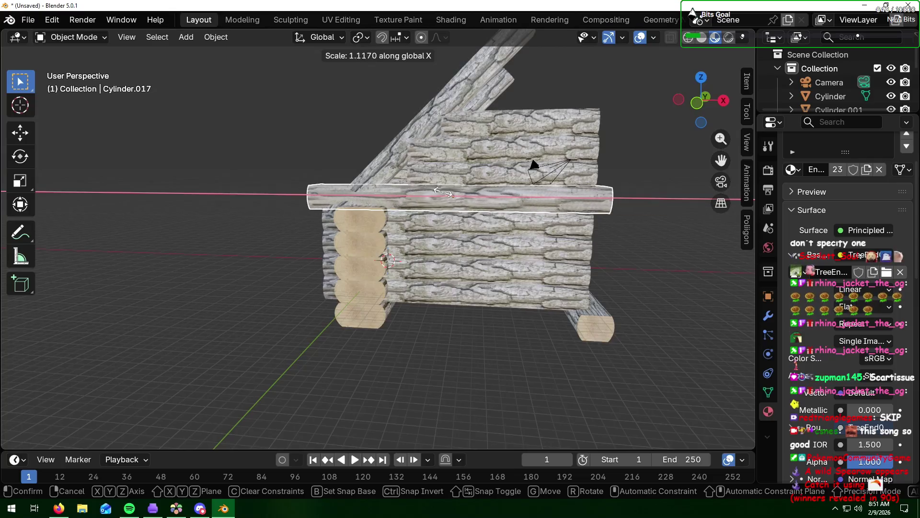
{"action": "left_click", "coordinate": [448, 191]}
{"action": "key", "text": "g"}
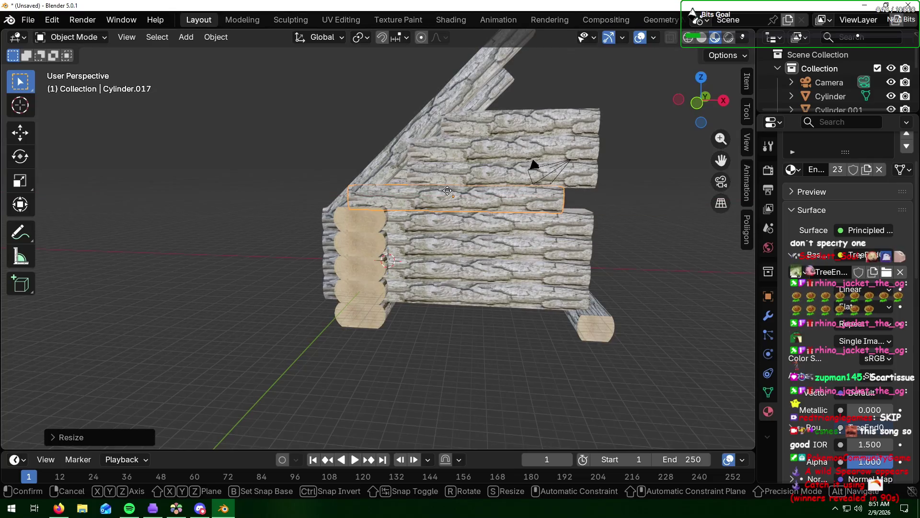
{"action": "key", "text": "x"}
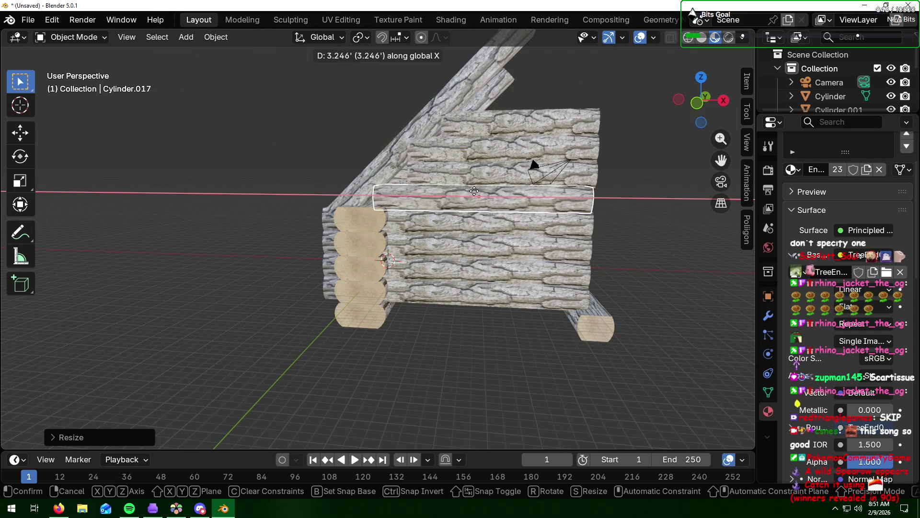
{"action": "left_click", "coordinate": [473, 202]}
{"action": "middle_click_drag", "start_coordinate": [473, 201], "coordinate": [434, 208]}
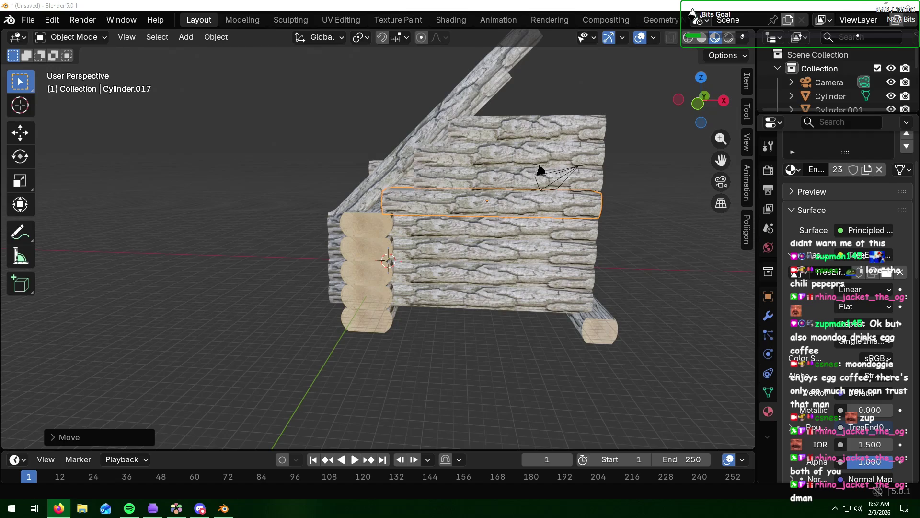
{"action": "left_click", "coordinate": [633, 227]}
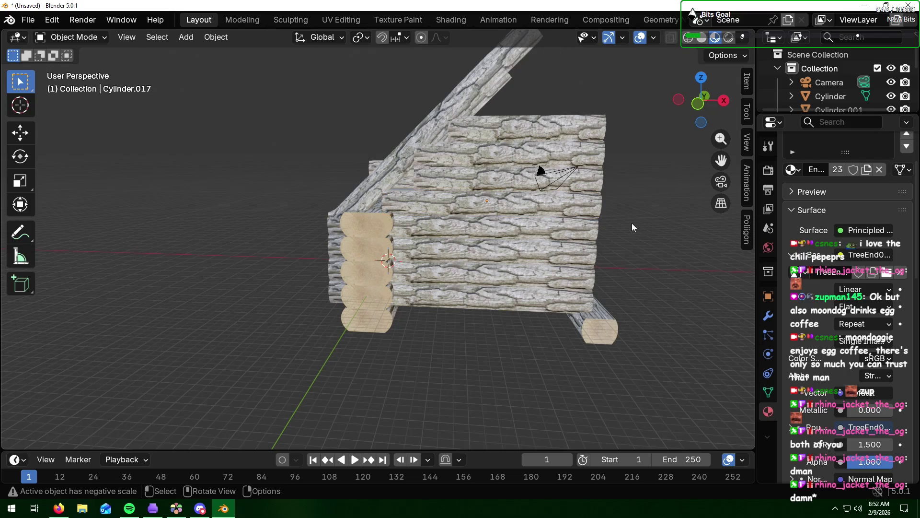
- Rescale the upper shortened log along X and move it along the wall's length
{"action": "mouse_move", "coordinate": [492, 171]}
{"action": "middle_mouse_down"}
{"action": "mouse_move", "coordinate": [418, 167]}
{"action": "mouse_move", "coordinate": [460, 182]}
{"action": "middle_mouse_up"}
{"action": "left_click", "coordinate": [459, 181]}
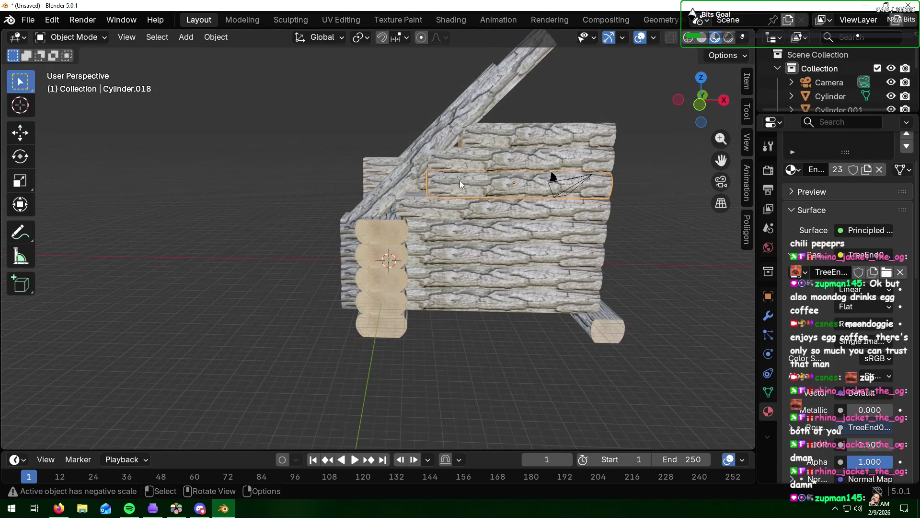
{"action": "key", "text": "s"}
{"action": "key", "text": "x"}
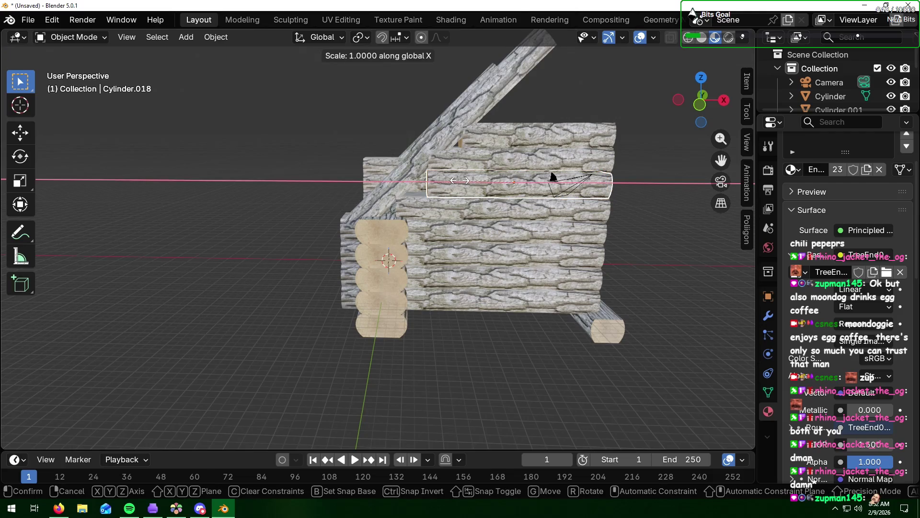
{"action": "key", "text": "Return"}
{"action": "key", "text": "g"}
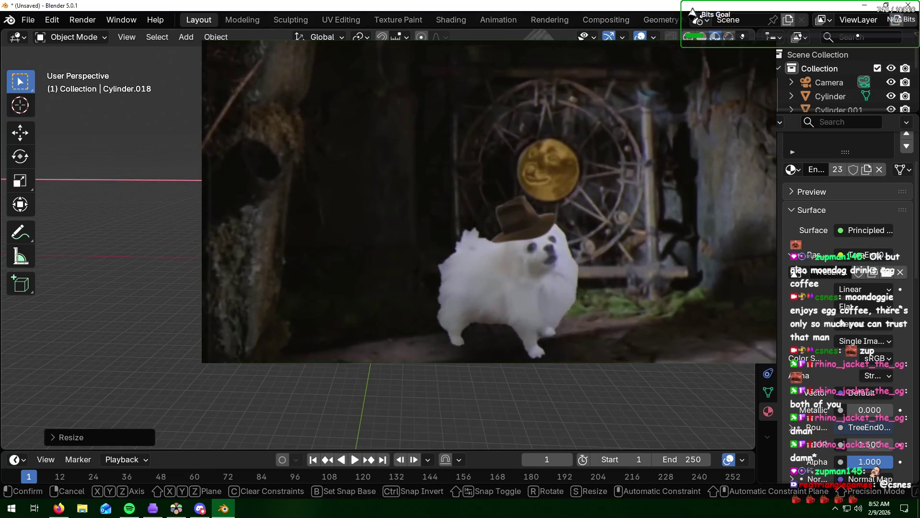
{"action": "key", "text": "Return"}
{"action": "middle_click_drag", "start_coordinate": [475, 216], "coordinate": [403, 217]}
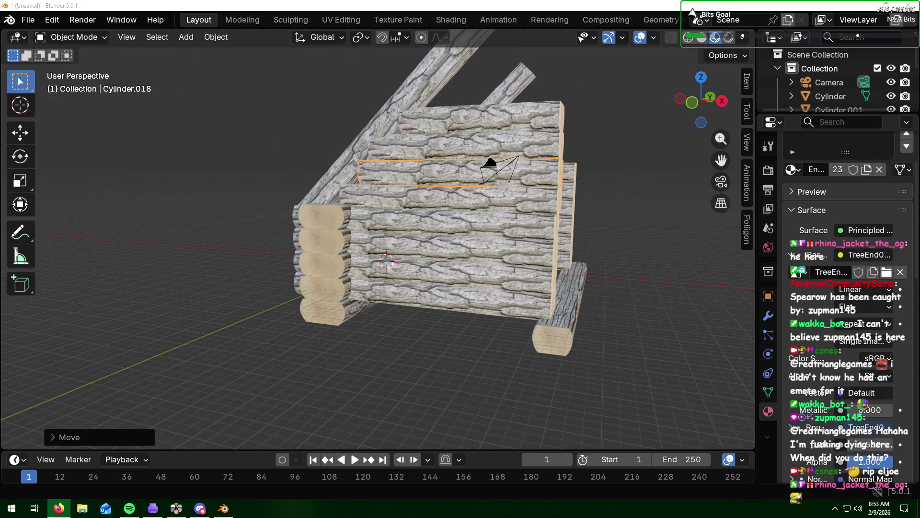
{"action": "key", "text": "alt+Tab"}
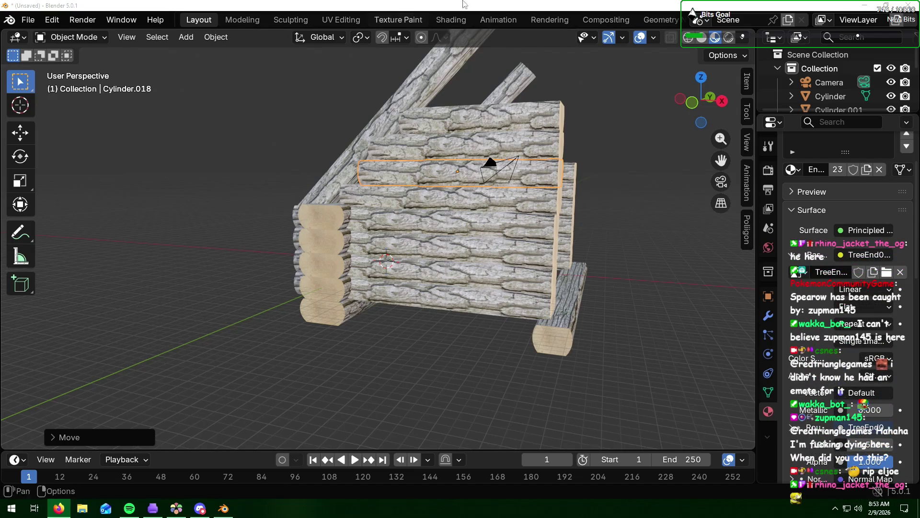
{"action": "mouse_move", "coordinate": [510, 200]}
{"action": "middle_mouse_down"}
{"action": "mouse_move", "coordinate": [537, 215]}
{"action": "mouse_move", "coordinate": [525, 211]}
{"action": "middle_mouse_up"}
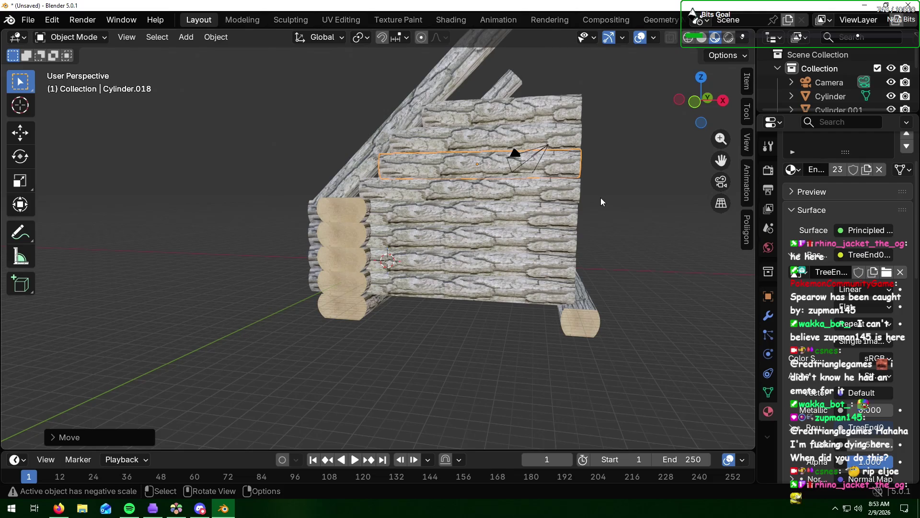
{"action": "left_click", "coordinate": [567, 191]}
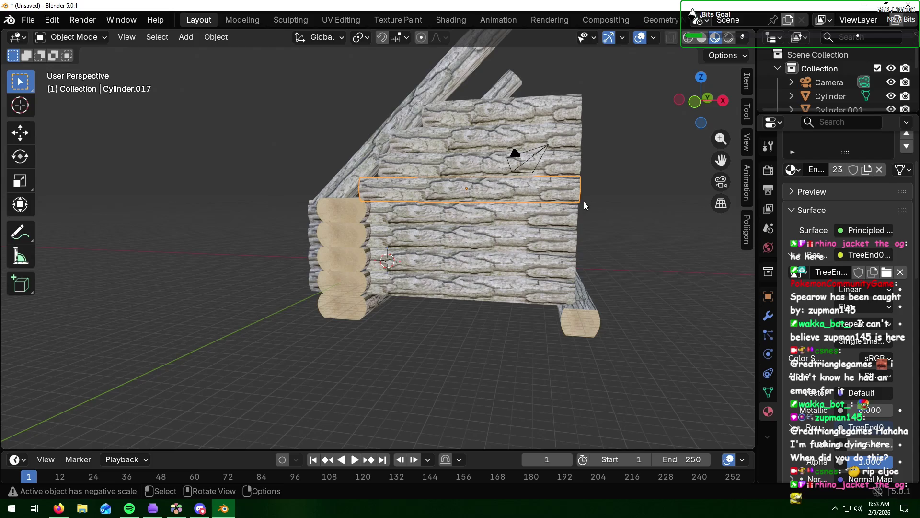
{"action": "key", "text": "g"}
{"action": "key", "text": "x"}
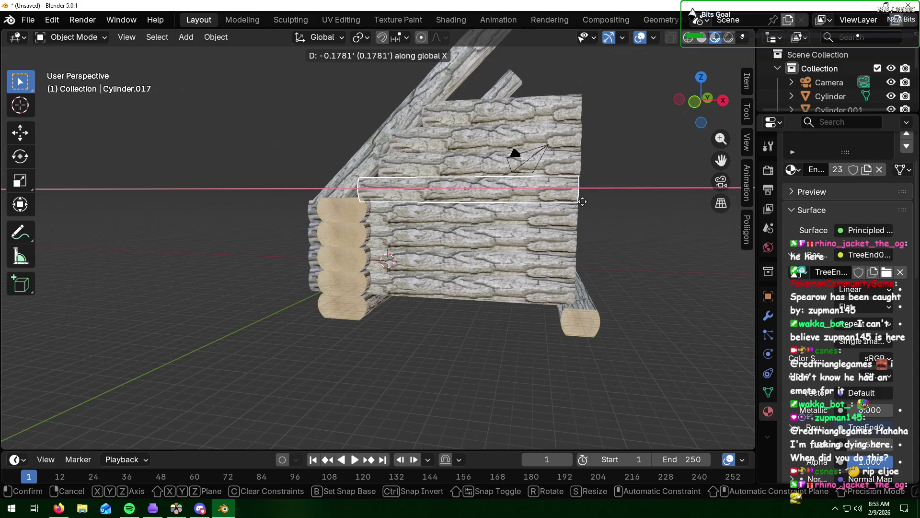
{"action": "left_click", "coordinate": [583, 202]}
{"action": "middle_click_drag", "start_coordinate": [606, 205], "coordinate": [588, 209]}
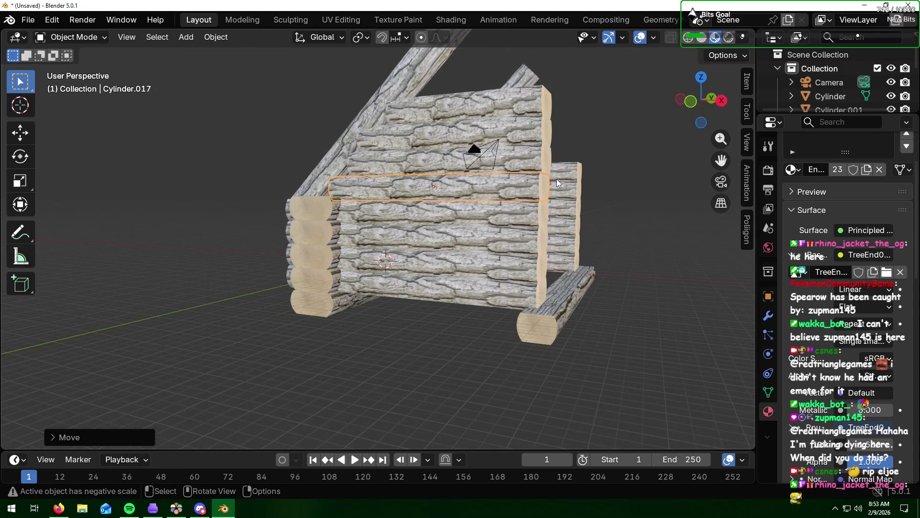
{"action": "key", "text": "KP_1"}
{"action": "key", "text": "shift+d"}
{"action": "left_click", "coordinate": [549, 168]}
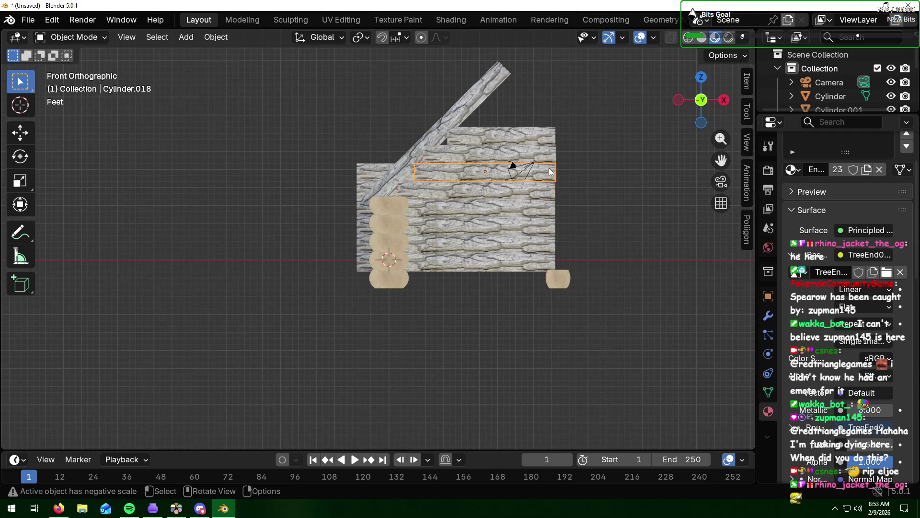
{"action": "key", "text": "g"}
{"action": "key", "text": "x"}
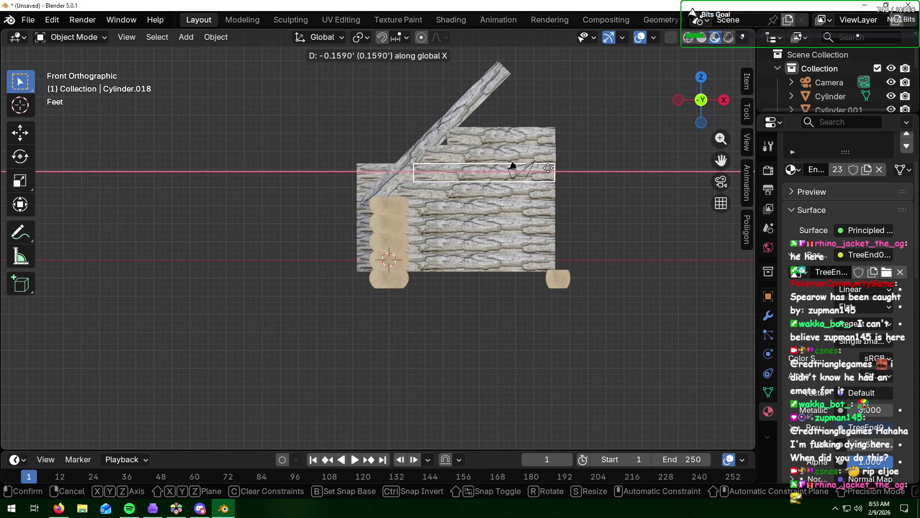
{"action": "left_click", "coordinate": [548, 167]}
{"action": "key", "text": "shift+d"}
{"action": "key", "text": "g"}
{"action": "key", "text": "x"}
{"action": "left_click", "coordinate": [543, 154]}
{"action": "key", "text": "shift+d"}
{"action": "left_click", "coordinate": [543, 134]}
{"action": "key", "text": "g"}
{"action": "key", "text": "x"}
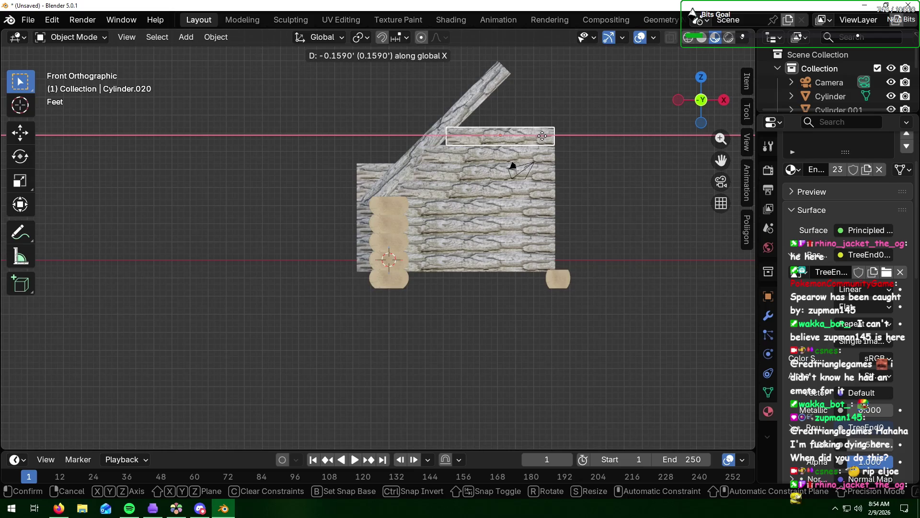
{"action": "left_click", "coordinate": [542, 136]}
{"action": "mouse_move", "coordinate": [542, 136]}
{"action": "middle_mouse_down"}
{"action": "mouse_move", "coordinate": [574, 204]}
{"action": "mouse_move", "coordinate": [562, 210]}
{"action": "middle_mouse_up"}
{"action": "left_click", "coordinate": [674, 235]}
{"action": "mouse_move", "coordinate": [439, 322]}
{"action": "middle_mouse_down"}
{"action": "mouse_move", "coordinate": [431, 336]}
{"action": "mouse_move", "coordinate": [442, 297]}
{"action": "mouse_move", "coordinate": [445, 344]}
{"action": "mouse_move", "coordinate": [456, 367]}
{"action": "mouse_move", "coordinate": [470, 368]}
{"action": "mouse_move", "coordinate": [331, 374]}
{"action": "mouse_move", "coordinate": [405, 371]}
{"action": "middle_mouse_up"}
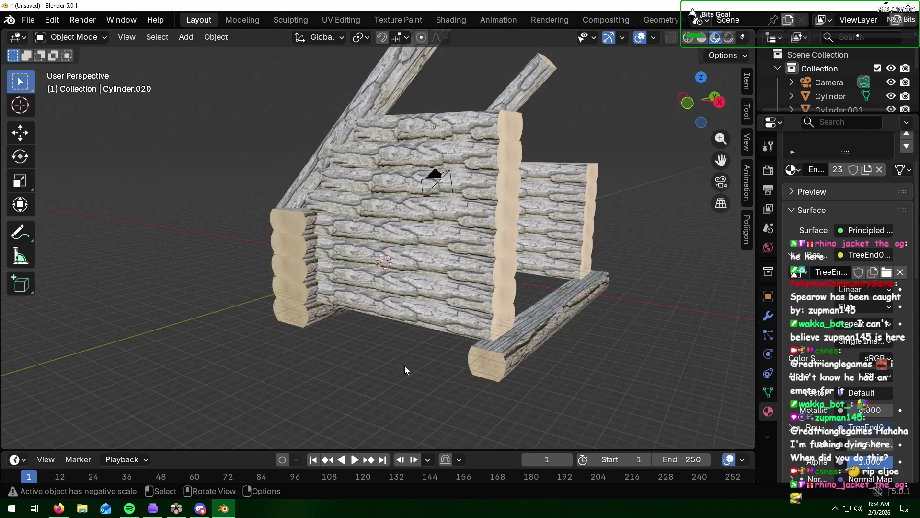
{"action": "middle_click_drag", "start_coordinate": [626, 269], "coordinate": [652, 270]}
- Select the stack of short end logs at the left corner, leaving out the horizontal wall log
{"action": "left_click_drag", "start_coordinate": [610, 114], "coordinate": [536, 214]}
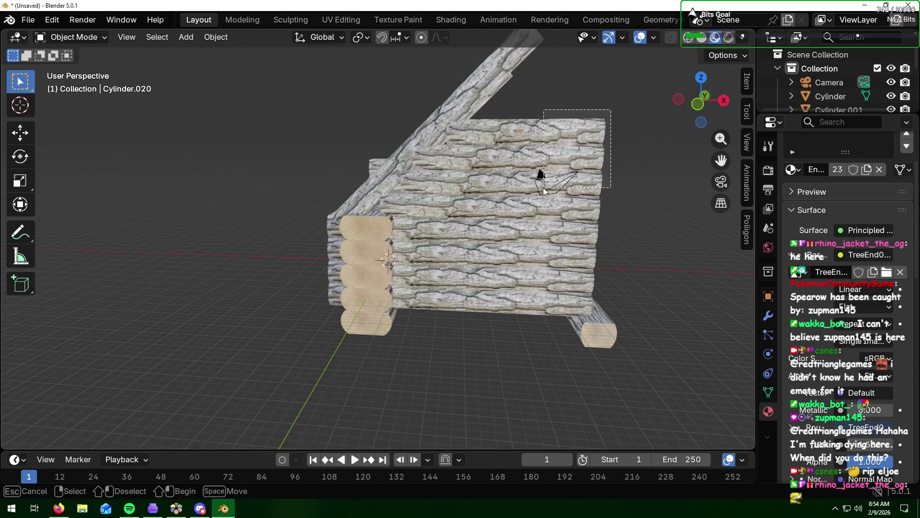
{"action": "left_click_drag", "start_coordinate": [611, 113], "coordinate": [536, 212]}
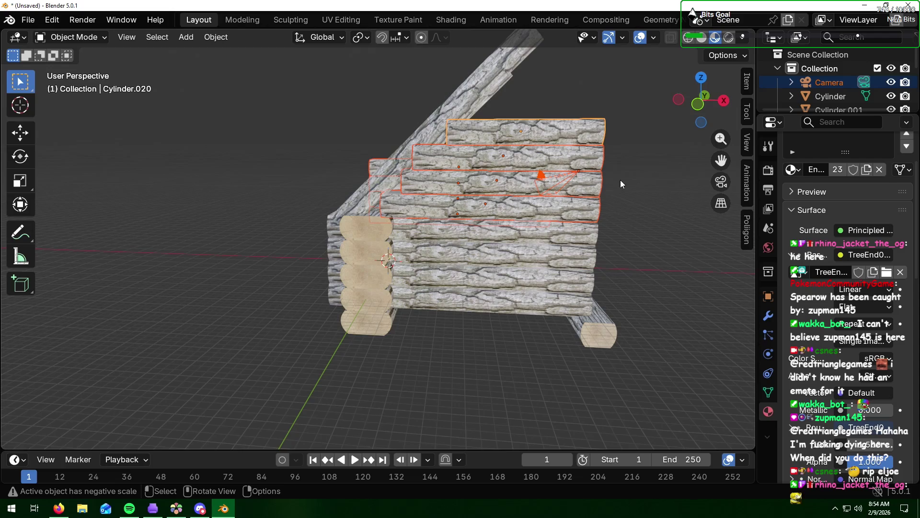
{"action": "left_click", "coordinate": [604, 260]}
{"action": "mouse_move", "coordinate": [667, 228]}
{"action": "middle_mouse_down"}
{"action": "mouse_move", "coordinate": [552, 225]}
{"action": "mouse_move", "coordinate": [559, 219]}
{"action": "middle_mouse_up"}
{"action": "left_click_drag", "start_coordinate": [392, 97], "coordinate": [321, 200]}
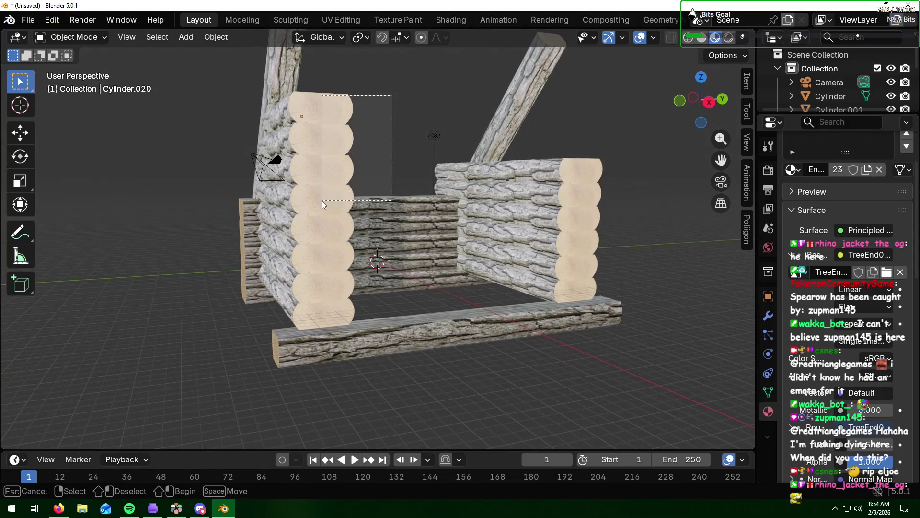
{"action": "left_click", "coordinate": [405, 206], "text": "shift"}
{"action": "key", "text": "shift"}
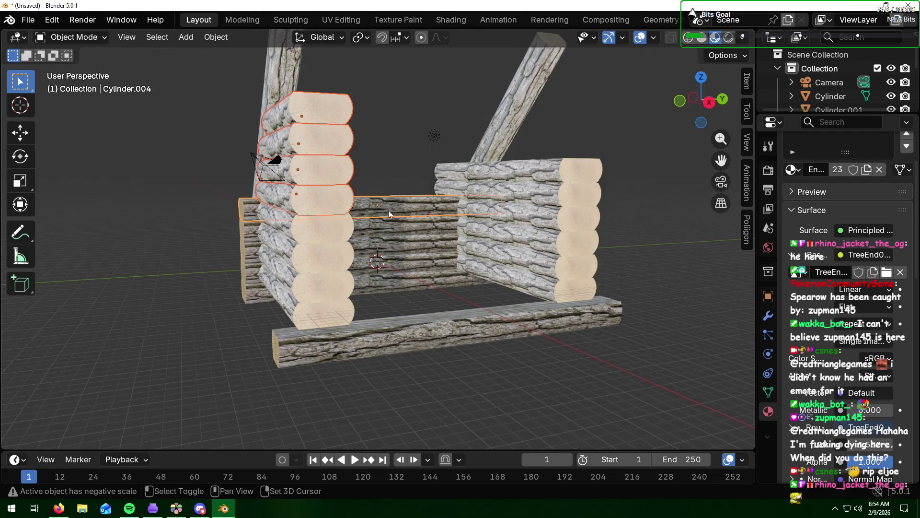
{"action": "left_click", "coordinate": [389, 209], "text": "shift"}
{"action": "mouse_move", "coordinate": [234, 212]}
{"action": "middle_mouse_down"}
{"action": "mouse_move", "coordinate": [354, 222]}
{"action": "mouse_move", "coordinate": [201, 222]}
{"action": "middle_mouse_up"}
- Duplicate the corner logs and slide the copies along Y onto the left corner
{"action": "key", "text": "shift"}
{"action": "key", "text": "shift+d"}
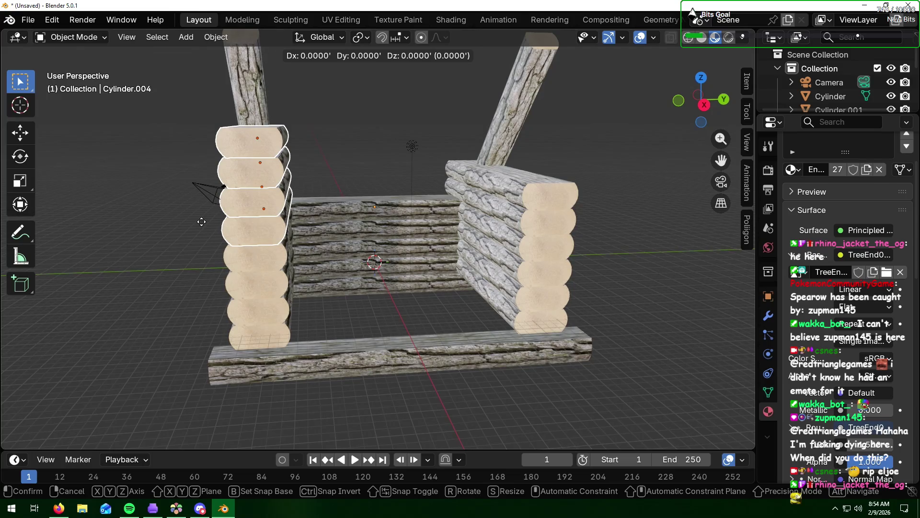
{"action": "key", "text": "y"}
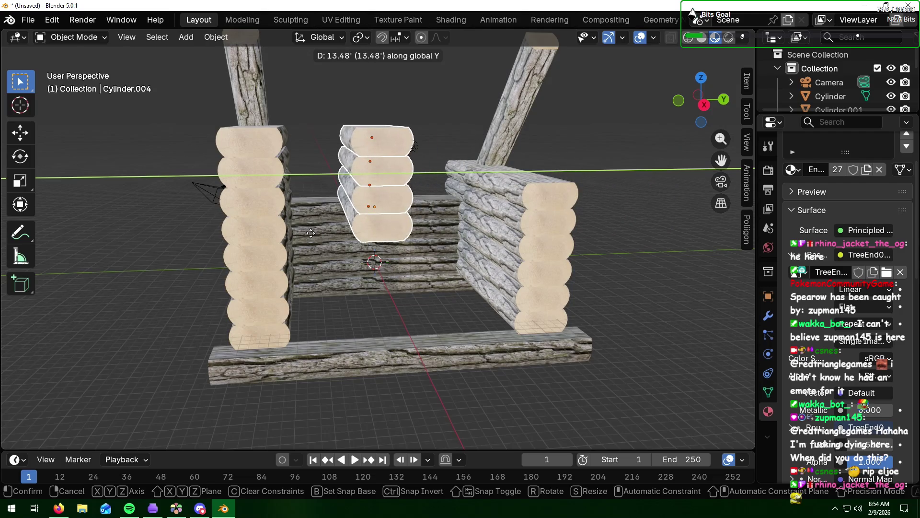
{"action": "left_click", "coordinate": [368, 218]}
- Delete the two top logs of the right wall, then select all cabin logs
{"action": "left_click", "coordinate": [635, 177]}
{"action": "left_click", "coordinate": [568, 189]}
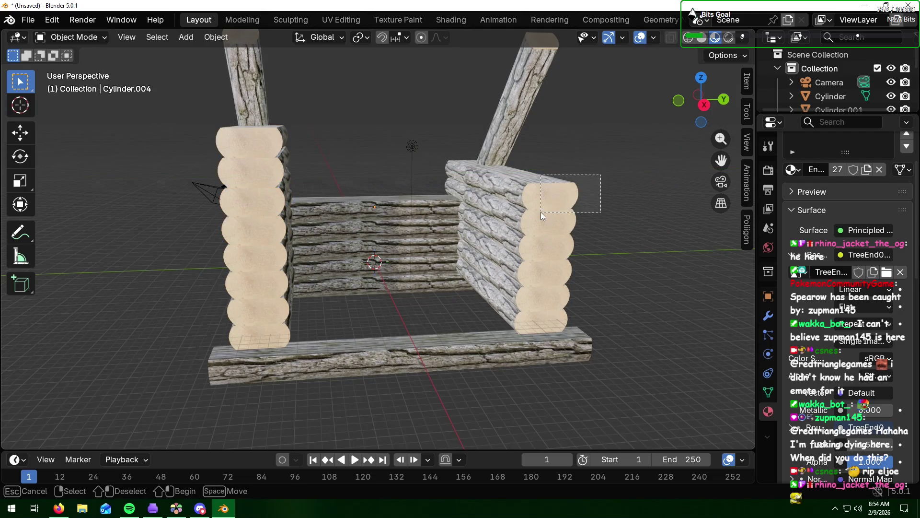
{"action": "left_click", "coordinate": [541, 222], "text": "shift"}
{"action": "key", "text": "x"}
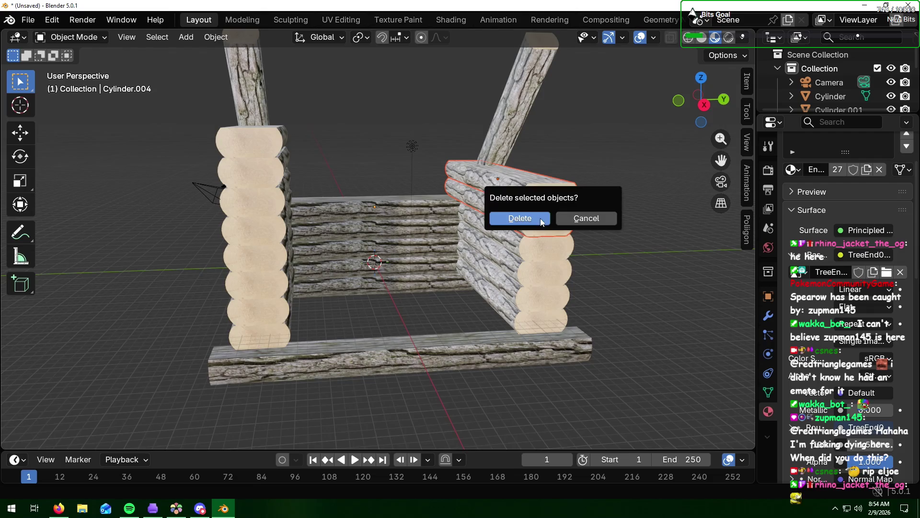
{"action": "left_click", "coordinate": [532, 222]}
{"action": "middle_click_drag", "start_coordinate": [187, 226], "coordinate": [232, 224]}
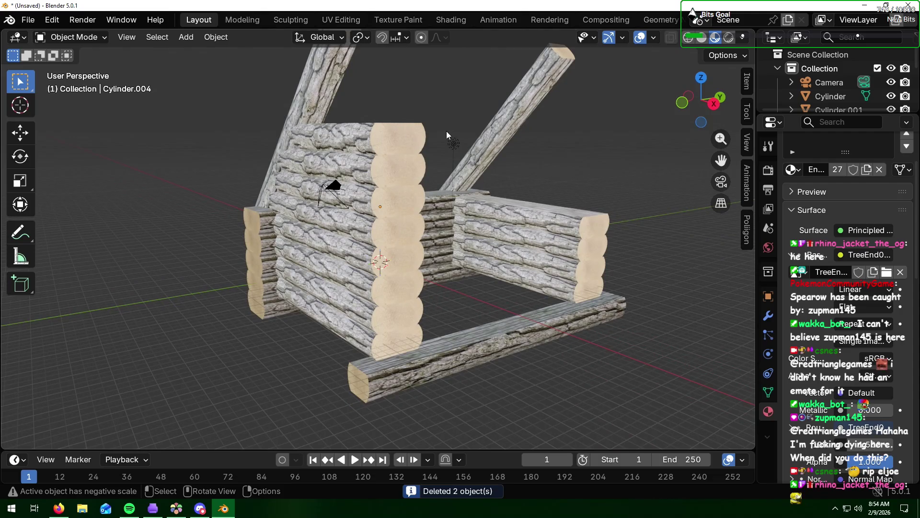
{"action": "key", "text": "a"}
- Select the stepped upper logs of the left wall, dropping the right-wall logs and diagonal rafter
{"action": "left_click", "coordinate": [178, 226]}
{"action": "left_click_drag", "start_coordinate": [441, 128], "coordinate": [355, 211]}
{"action": "middle_click_drag", "start_coordinate": [354, 211], "coordinate": [383, 238]}
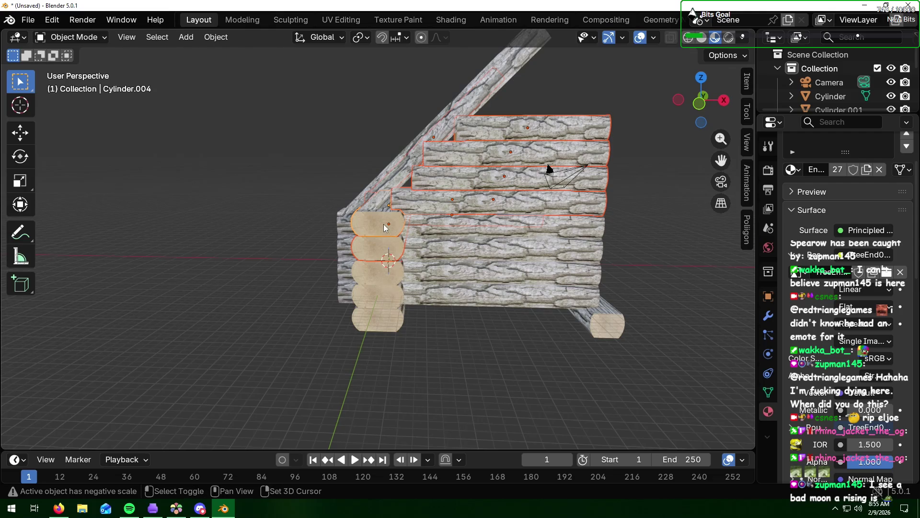
{"action": "left_click", "coordinate": [380, 247], "text": "shift"}
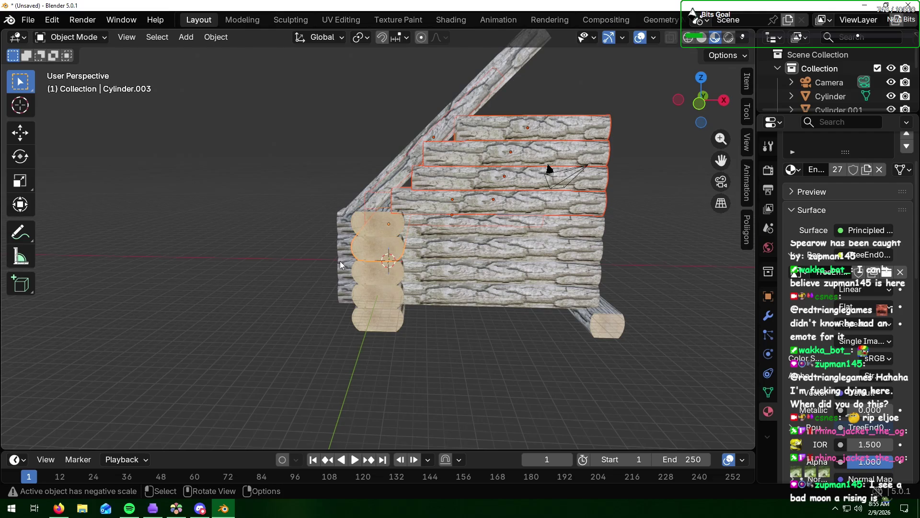
{"action": "middle_click_drag", "start_coordinate": [369, 249], "coordinate": [232, 272]}
{"action": "left_click", "coordinate": [521, 231], "text": "shift"}
{"action": "left_click", "coordinate": [528, 232], "text": "shift"}
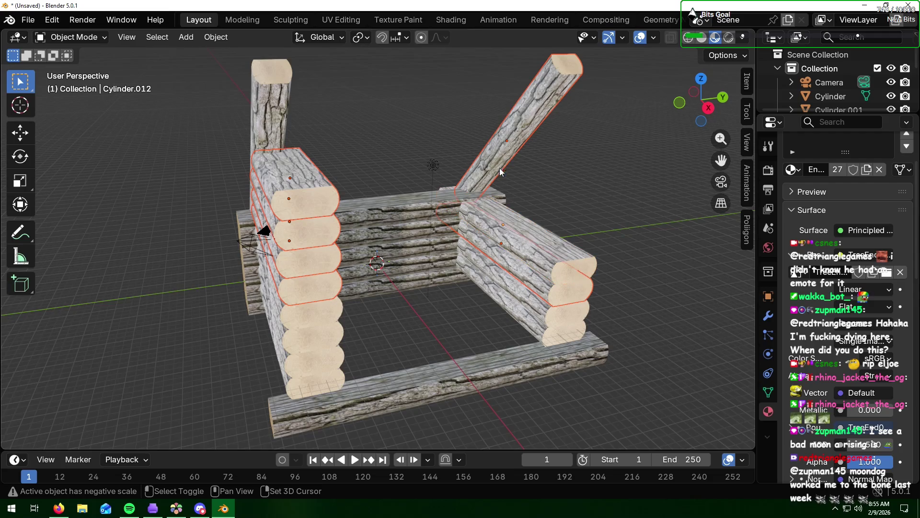
{"action": "left_click", "coordinate": [502, 253], "text": "shift"}
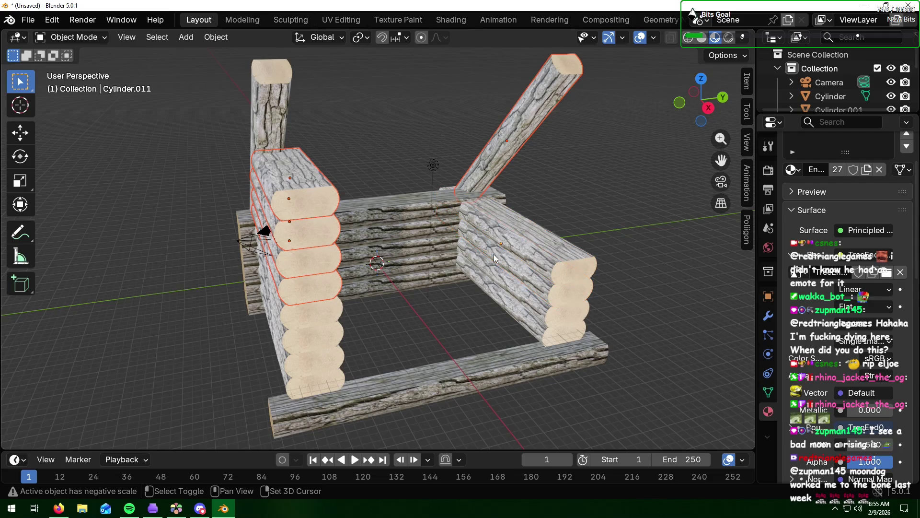
{"action": "left_click", "coordinate": [499, 151], "text": "shift"}
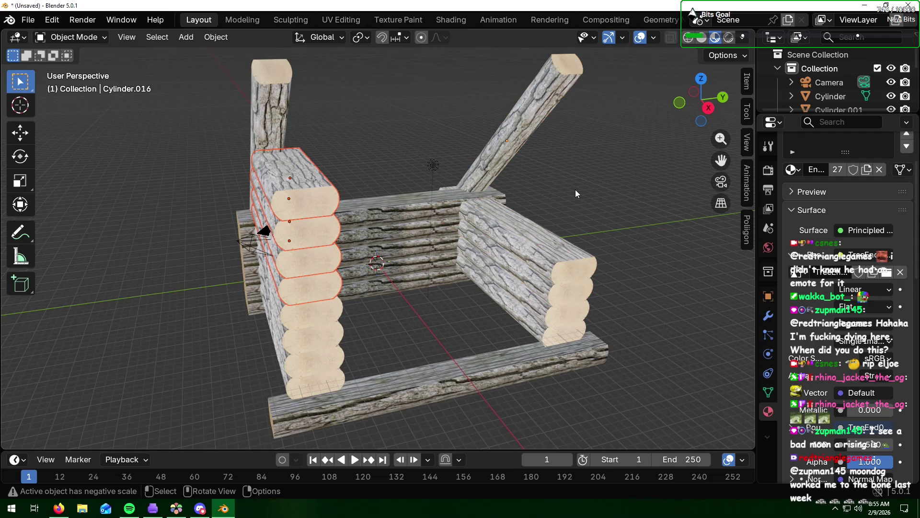
{"action": "mouse_move", "coordinate": [575, 194]}
{"action": "middle_mouse_down"}
{"action": "mouse_move", "coordinate": [495, 184]}
{"action": "mouse_move", "coordinate": [539, 187]}
{"action": "middle_mouse_up"}
- Copy the stepped logs along Y and drop them onto the right wall
{"action": "key", "text": "g"}
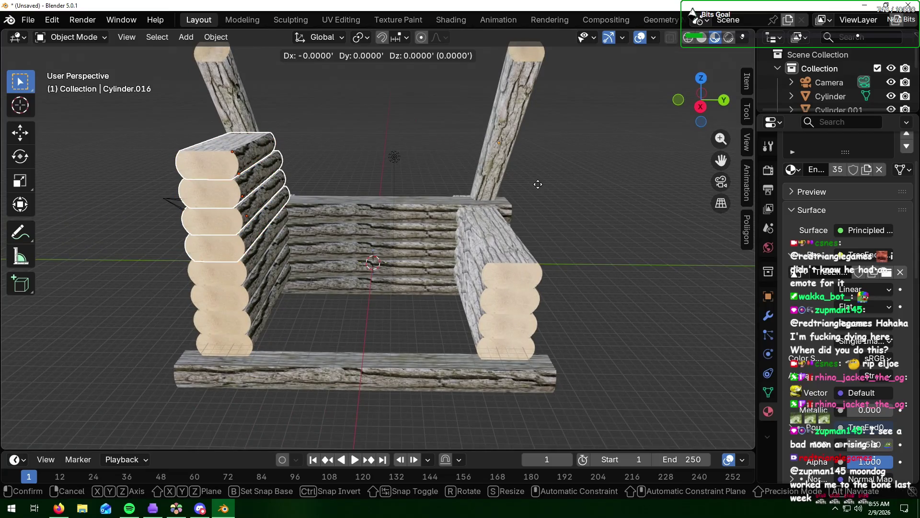
{"action": "key", "text": "y"}
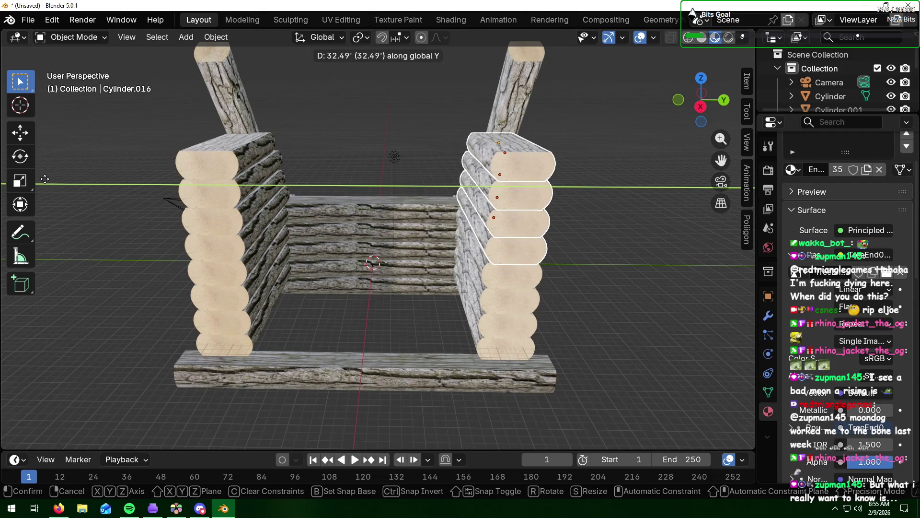
{"action": "left_click", "coordinate": [45, 182]}
{"action": "mouse_move", "coordinate": [363, 189]}
{"action": "middle_mouse_down"}
{"action": "mouse_move", "coordinate": [372, 254]}
{"action": "mouse_move", "coordinate": [353, 179]}
{"action": "mouse_move", "coordinate": [283, 219]}
{"action": "mouse_move", "coordinate": [324, 202]}
{"action": "mouse_move", "coordinate": [472, 209]}
{"action": "mouse_move", "coordinate": [685, 189]}
{"action": "middle_mouse_up"}
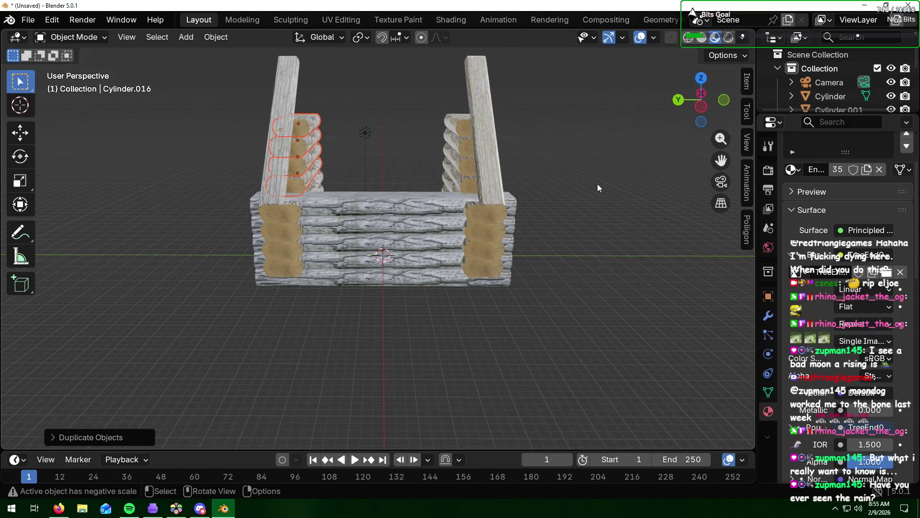
- Nudge the right rafter log along Y against its raised wall logs
{"action": "left_click", "coordinate": [487, 166]}
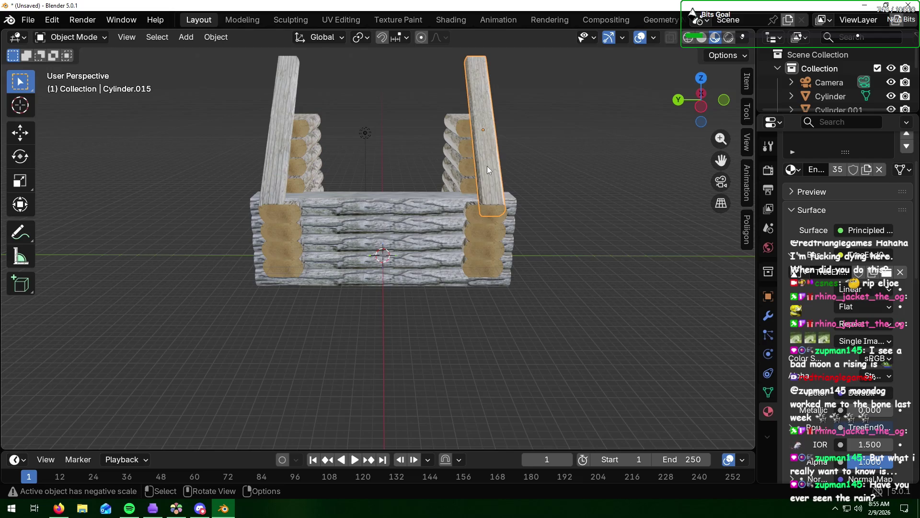
{"action": "key", "text": "g"}
{"action": "key", "text": "y"}
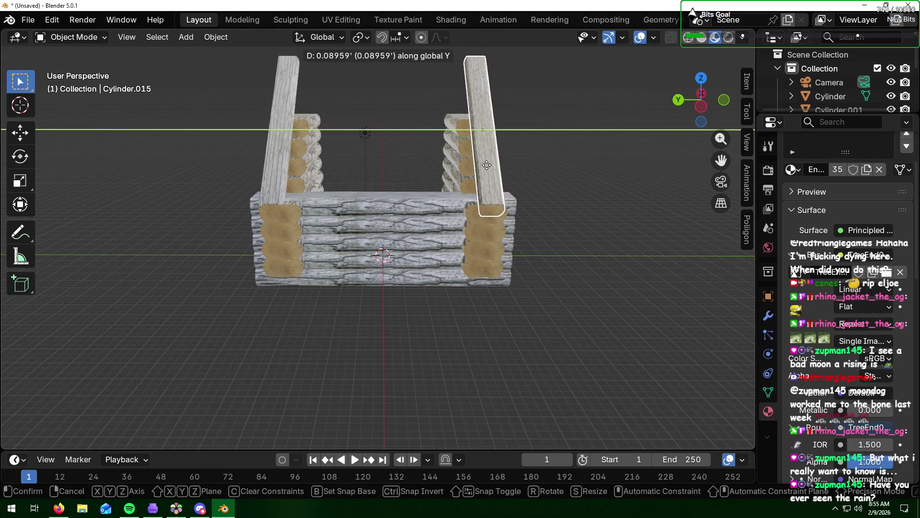
{"action": "left_click", "coordinate": [483, 167]}
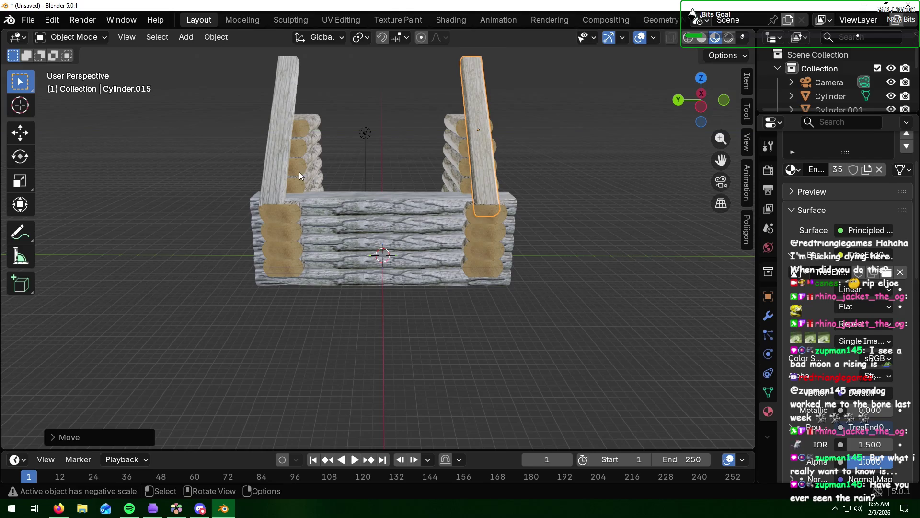
- Nudge the left rafter log along Y into place, then inspect the long wall
{"action": "left_click", "coordinate": [282, 170]}
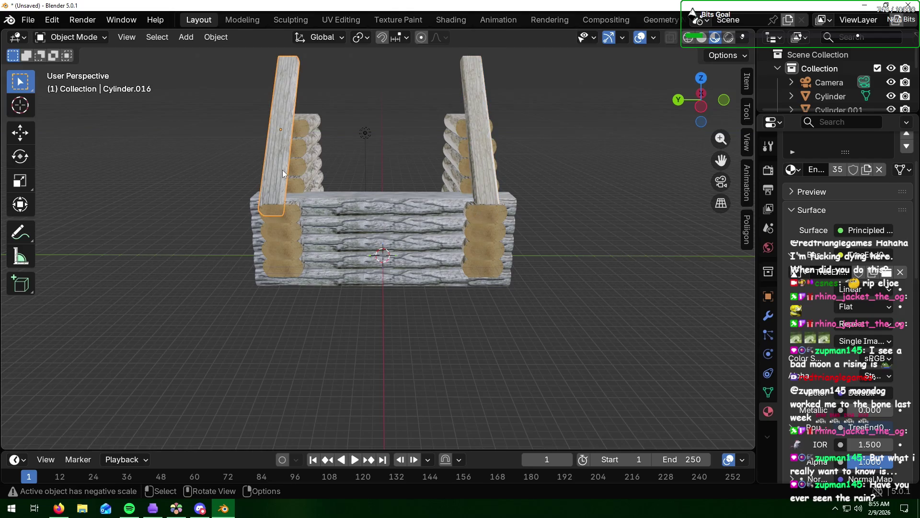
{"action": "key", "text": "g"}
{"action": "key", "text": "y"}
{"action": "left_click", "coordinate": [287, 170]}
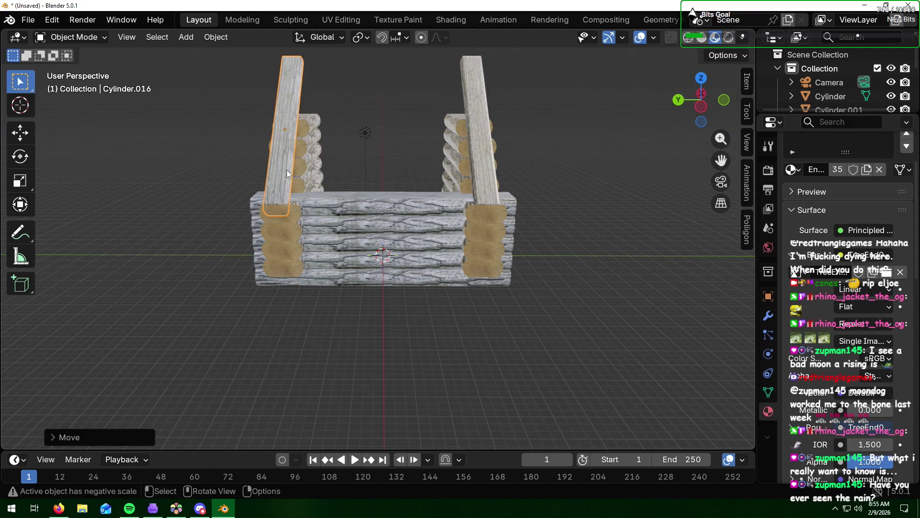
{"action": "left_click", "coordinate": [378, 355]}
{"action": "mouse_move", "coordinate": [281, 347]}
{"action": "middle_mouse_down"}
{"action": "mouse_move", "coordinate": [311, 344]}
{"action": "mouse_move", "coordinate": [245, 345]}
{"action": "middle_mouse_up"}
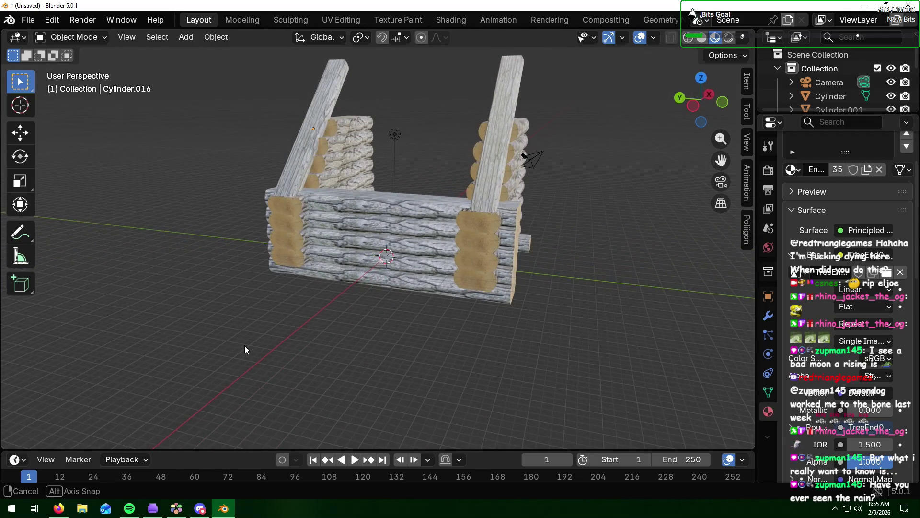
{"action": "mouse_move", "coordinate": [586, 269]}
{"action": "middle_mouse_down"}
{"action": "mouse_move", "coordinate": [599, 244]}
{"action": "mouse_move", "coordinate": [516, 238]}
{"action": "middle_mouse_up"}
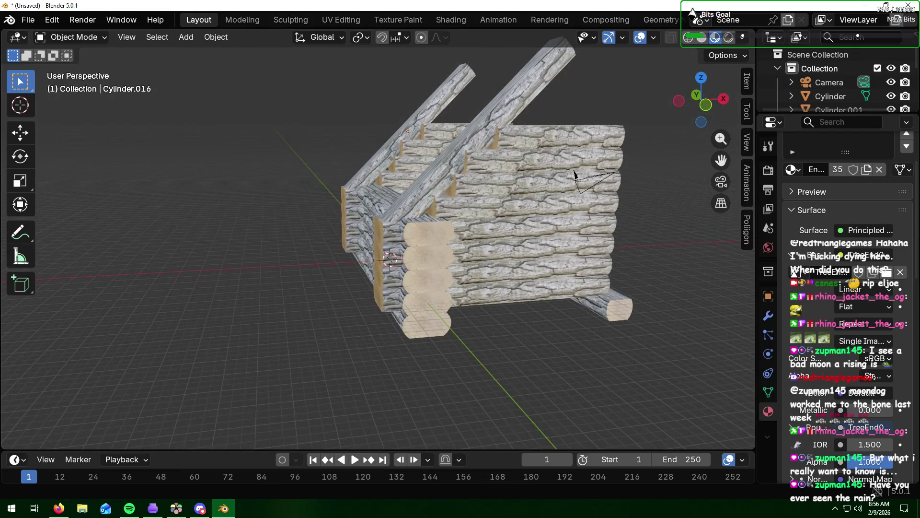
{"action": "key", "text": "alt+Tab"}
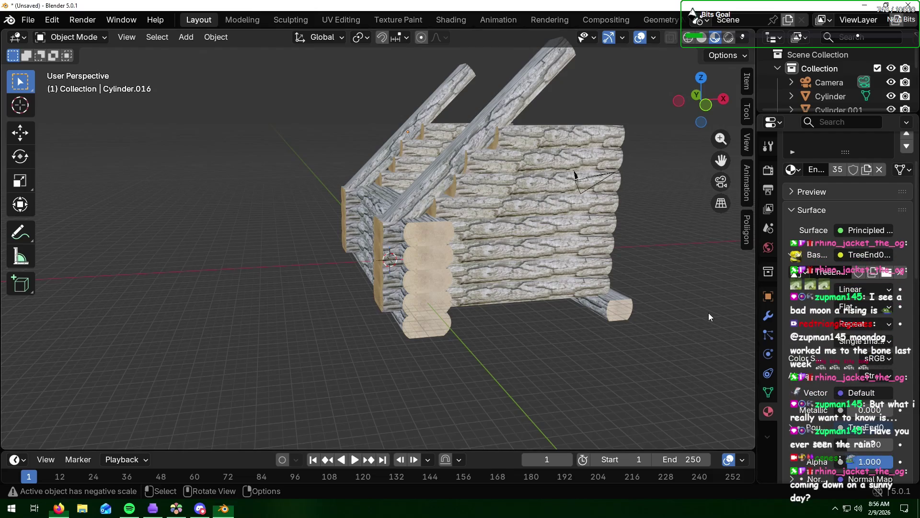
{"action": "mouse_move", "coordinate": [722, 232]}
{"action": "middle_mouse_down"}
{"action": "mouse_move", "coordinate": [576, 247]}
{"action": "mouse_move", "coordinate": [539, 239]}
{"action": "middle_mouse_up"}
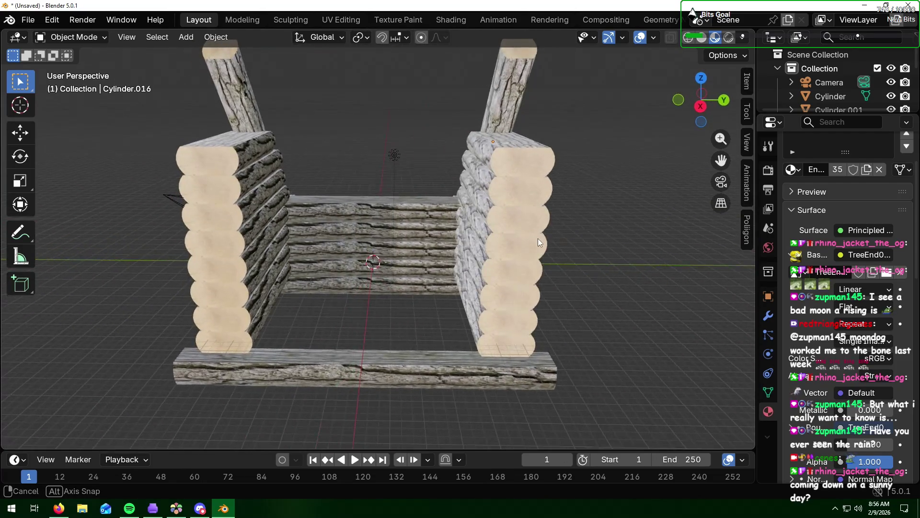
{"action": "scroll", "coordinate": [539, 238], "scroll_direction": "down", "scroll_amount": 2}
{"action": "mouse_move", "coordinate": [540, 208]}
{"action": "middle_mouse_down"}
{"action": "mouse_move", "coordinate": [546, 221]}
{"action": "mouse_move", "coordinate": [562, 218]}
{"action": "middle_mouse_up"}
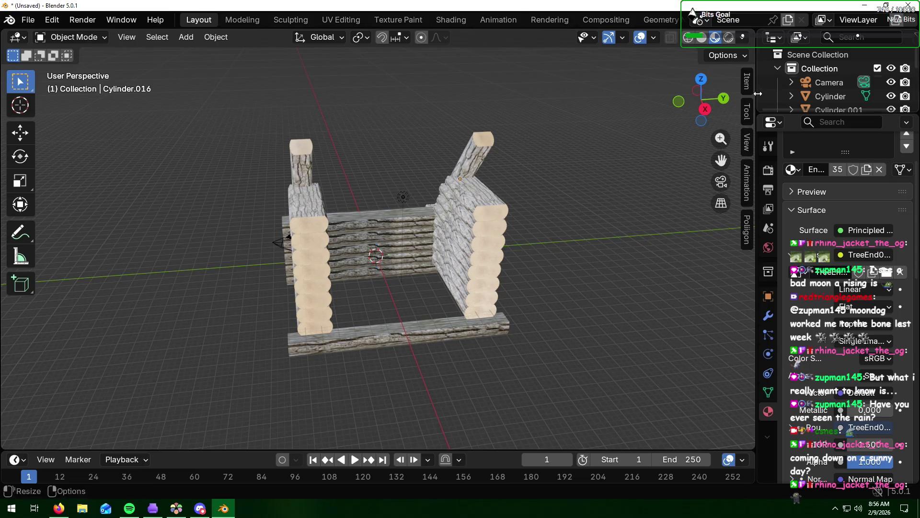
{"action": "scroll", "coordinate": [642, 229], "scroll_direction": "up", "scroll_amount": 1}
{"action": "scroll", "coordinate": [641, 231], "scroll_direction": "up", "scroll_amount": 1}
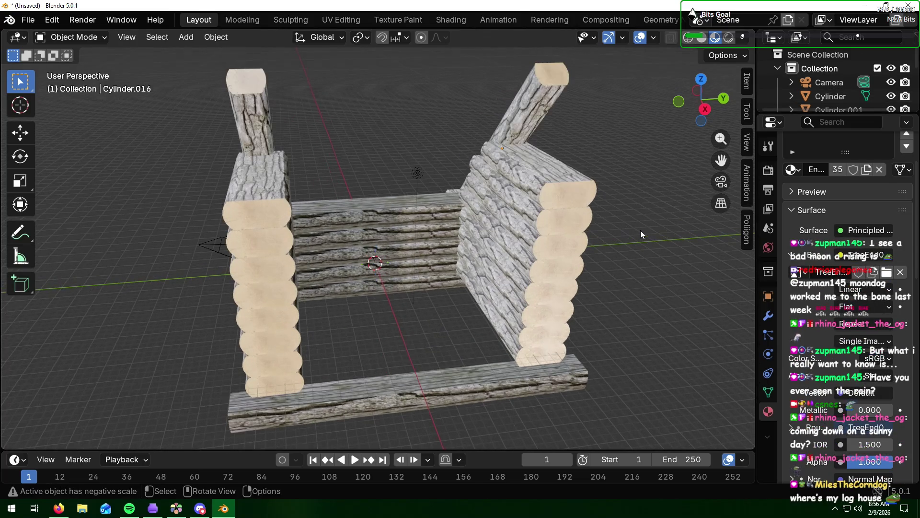
{"action": "scroll", "coordinate": [641, 231], "scroll_direction": "down", "scroll_amount": 2}
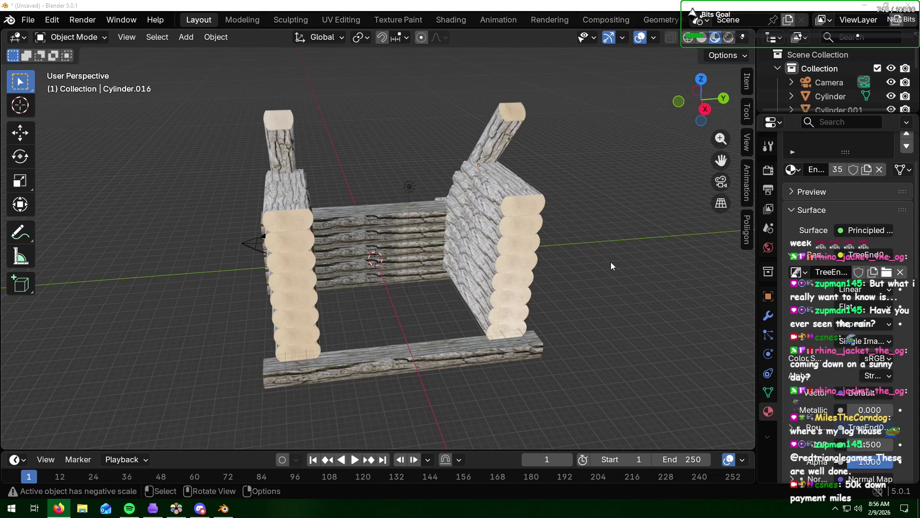
{"action": "middle_click_drag", "start_coordinate": [582, 328], "coordinate": [586, 294]}
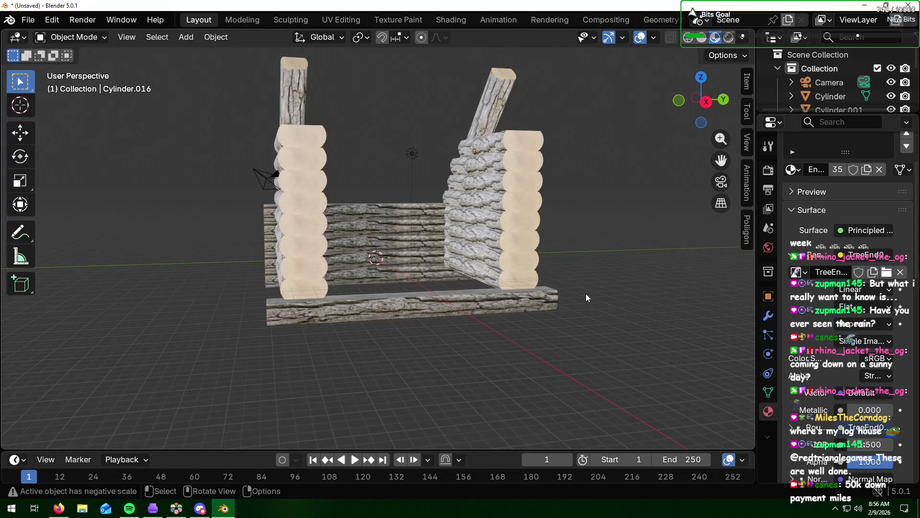
{"action": "middle_click_drag", "start_coordinate": [407, 322], "coordinate": [524, 317]}
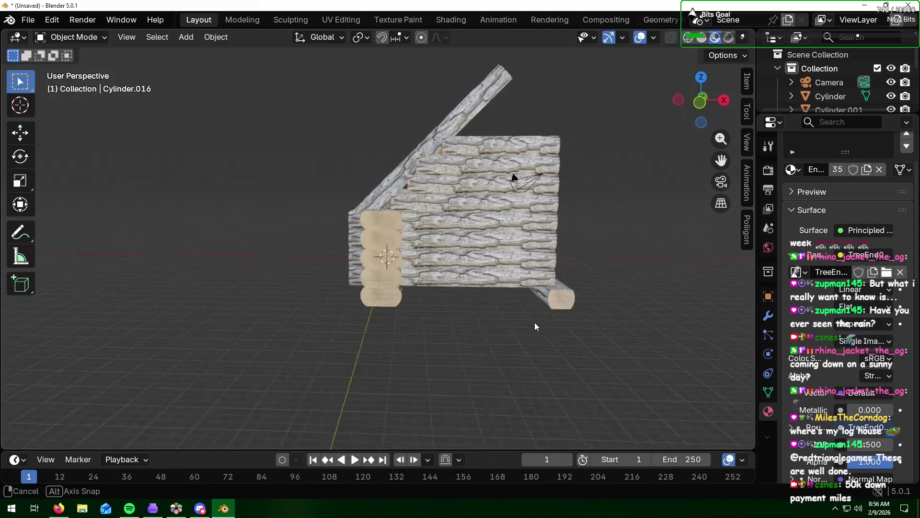
{"action": "mouse_move", "coordinate": [524, 316]}
{"action": "middle_mouse_down"}
{"action": "mouse_move", "coordinate": [390, 322]}
{"action": "mouse_move", "coordinate": [415, 333]}
{"action": "middle_mouse_up"}
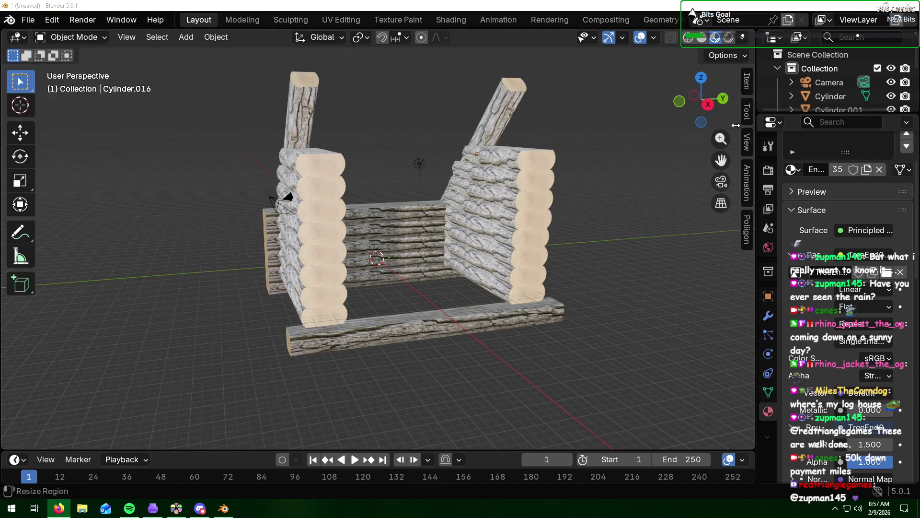
{"action": "mouse_move", "coordinate": [556, 158]}
{"action": "middle_mouse_down"}
{"action": "mouse_move", "coordinate": [619, 167]}
{"action": "mouse_move", "coordinate": [519, 159]}
{"action": "mouse_move", "coordinate": [671, 163]}
{"action": "mouse_move", "coordinate": [554, 163]}
{"action": "middle_mouse_up"}
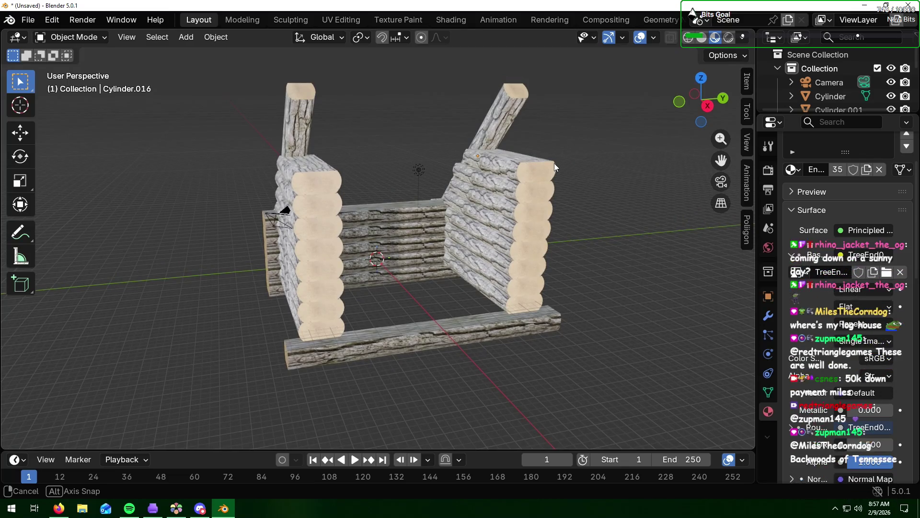
{"action": "mouse_move", "coordinate": [554, 164]}
{"action": "middle_mouse_down"}
{"action": "mouse_move", "coordinate": [699, 162]}
{"action": "mouse_move", "coordinate": [681, 161]}
{"action": "middle_mouse_up"}
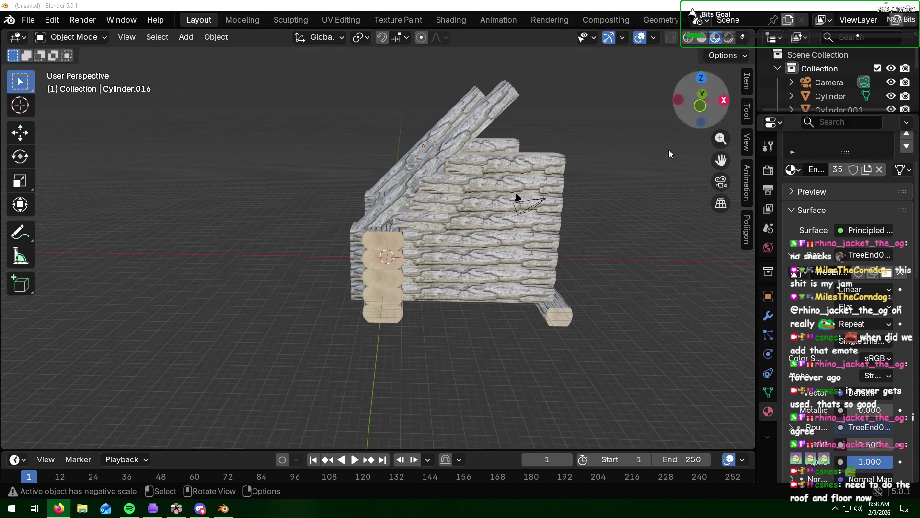
{"action": "mouse_move", "coordinate": [640, 219]}
{"action": "middle_mouse_down"}
{"action": "mouse_move", "coordinate": [491, 219]}
{"action": "mouse_move", "coordinate": [532, 227]}
{"action": "middle_mouse_up"}
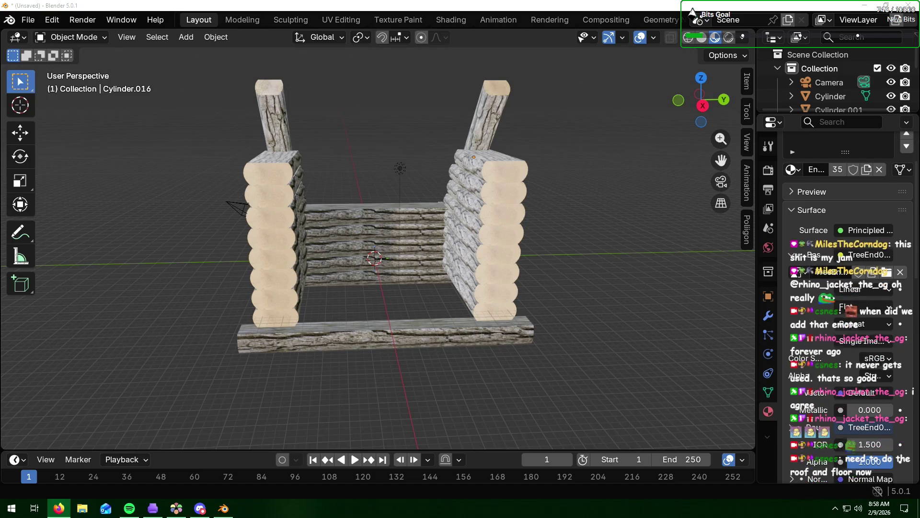
{"action": "left_click", "coordinate": [607, 326]}
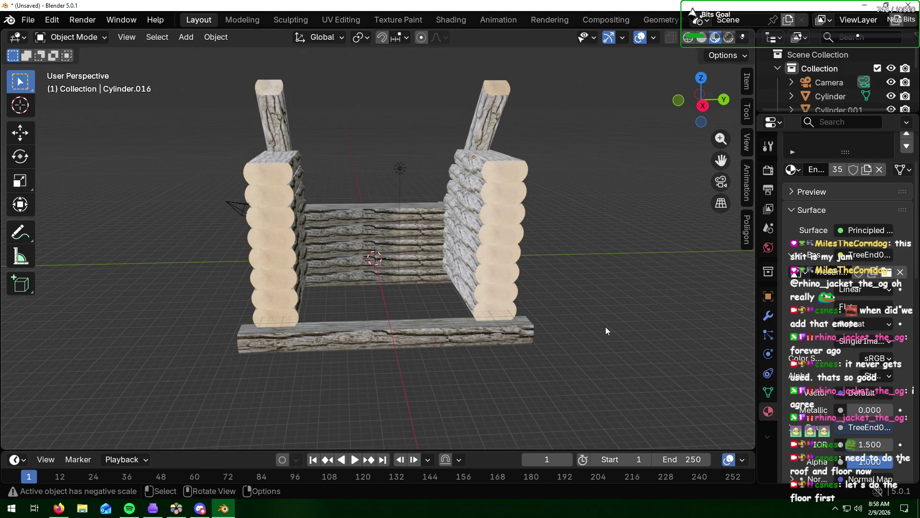
- Duplicate the front floor log and raise the copy off the original
{"action": "left_click", "coordinate": [393, 336]}
{"action": "middle_click_drag", "start_coordinate": [347, 375], "coordinate": [433, 358]}
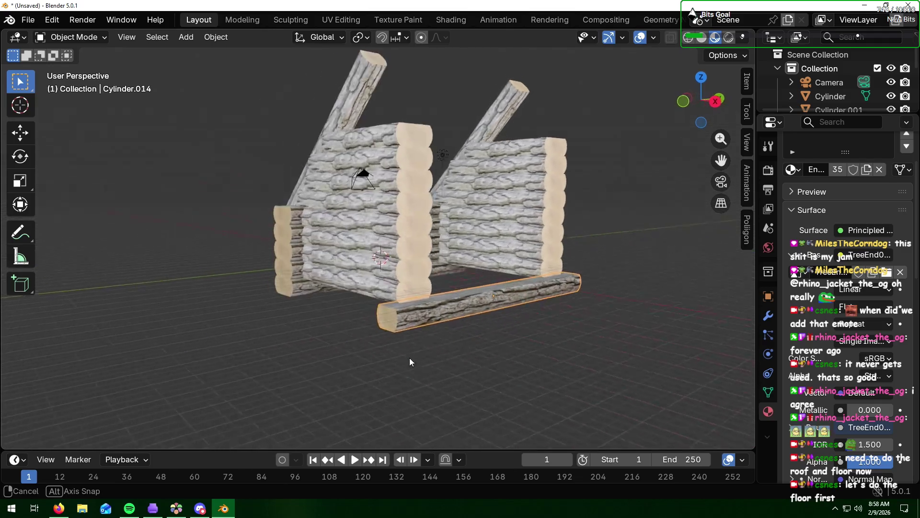
{"action": "scroll", "coordinate": [520, 332], "scroll_direction": "up", "scroll_amount": 5}
{"action": "scroll", "coordinate": [517, 367], "scroll_direction": "down", "scroll_amount": 2}
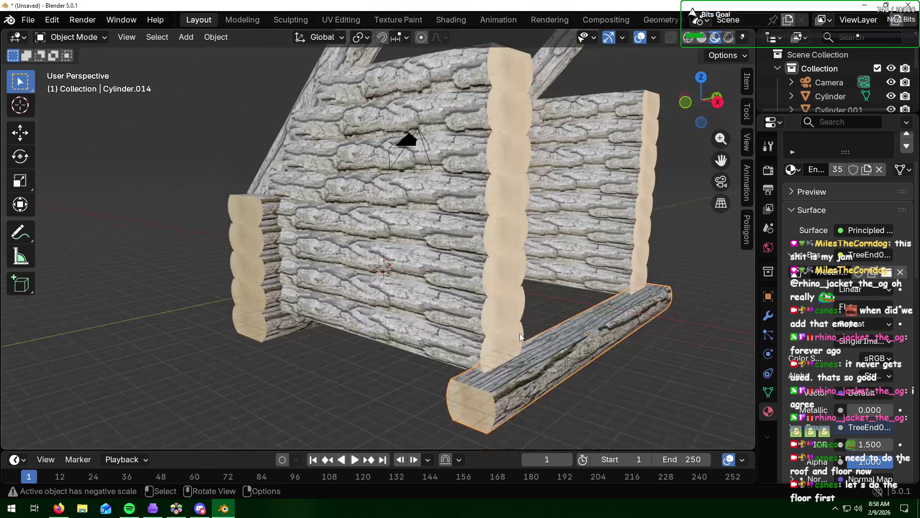
{"action": "middle_click_drag", "start_coordinate": [518, 367], "coordinate": [534, 357]}
{"action": "key", "text": "shift+d"}
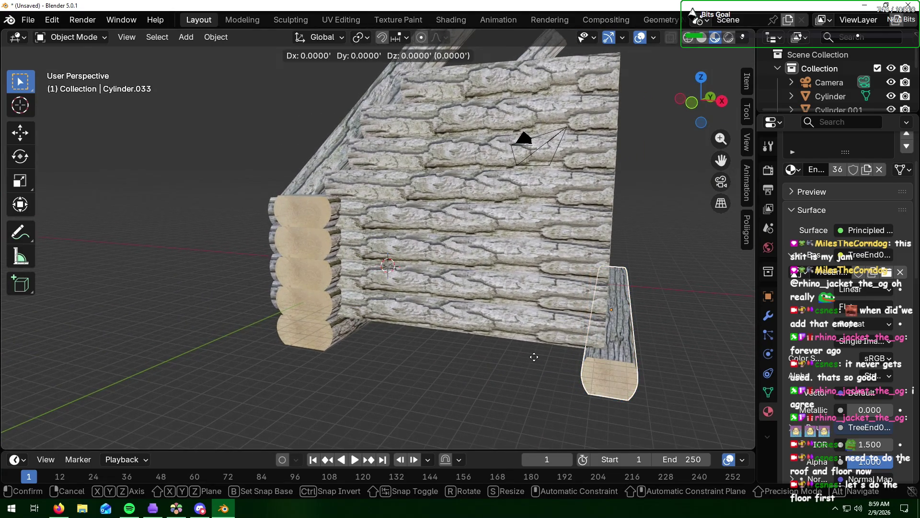
{"action": "key", "text": "y"}
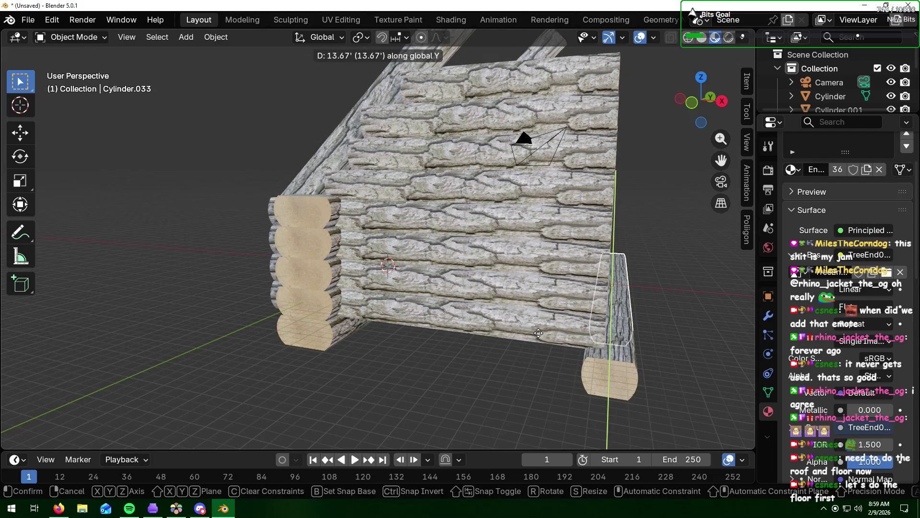
{"action": "key", "text": "z"}
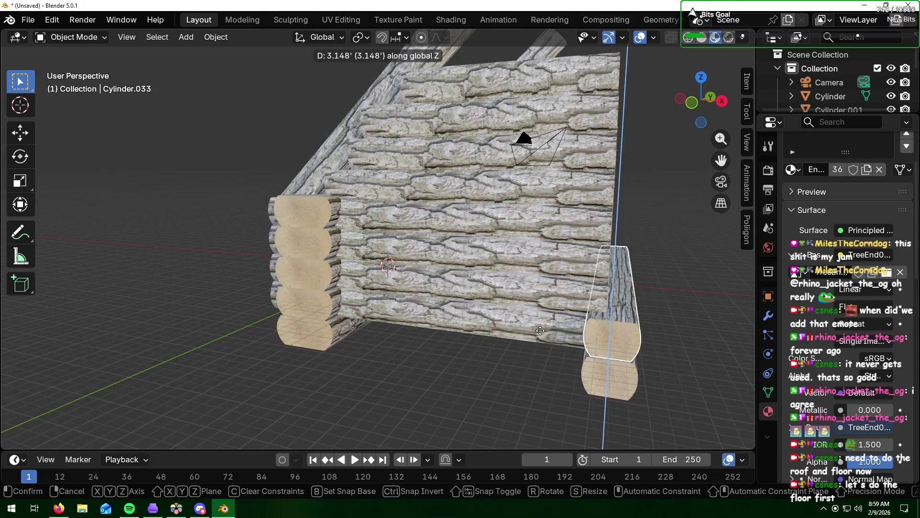
{"action": "left_click", "coordinate": [540, 331]}
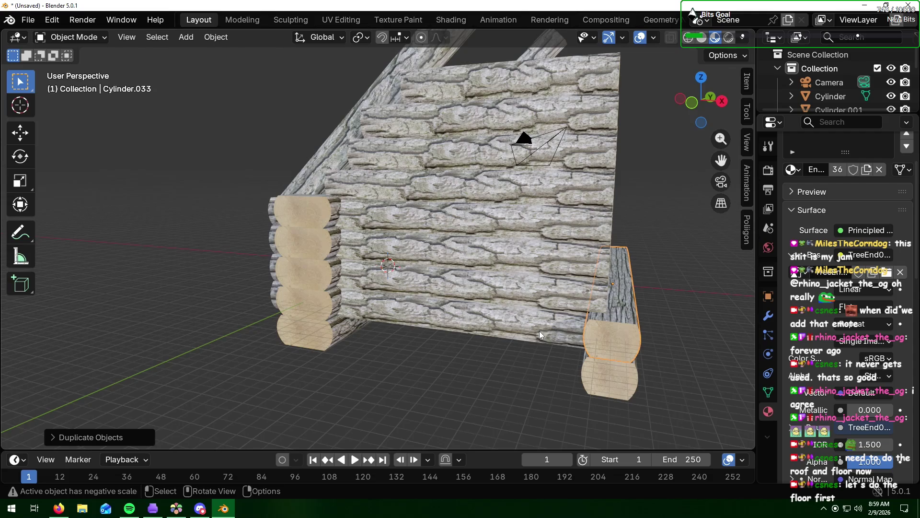
- Move the copied log beside the original and select its top face in Edit Mode
{"action": "key", "text": "x"}
{"action": "left_click", "coordinate": [579, 332]}
{"action": "key", "text": "g"}
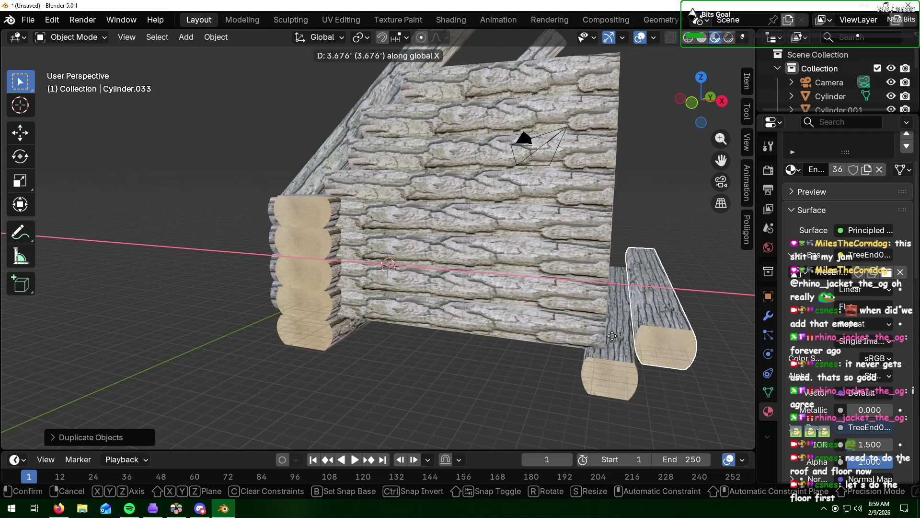
{"action": "left_click", "coordinate": [674, 361]}
{"action": "mouse_move", "coordinate": [674, 357]}
{"action": "middle_mouse_down"}
{"action": "mouse_move", "coordinate": [594, 334]}
{"action": "mouse_move", "coordinate": [605, 349]}
{"action": "middle_mouse_up"}
{"action": "scroll", "coordinate": [599, 319], "scroll_direction": "up", "scroll_amount": 2}
{"action": "scroll", "coordinate": [598, 322], "scroll_direction": "up", "scroll_amount": 2}
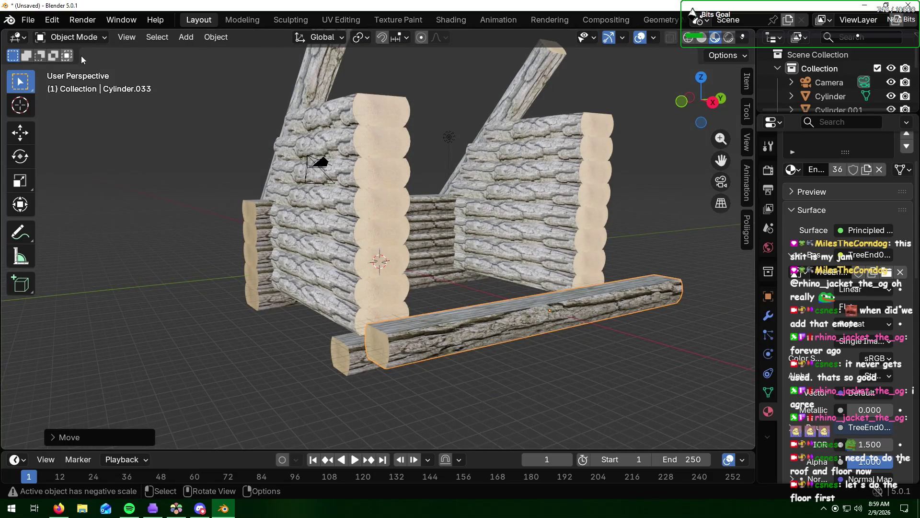
{"action": "key", "text": "Tab"}
{"action": "left_click", "coordinate": [426, 321]}
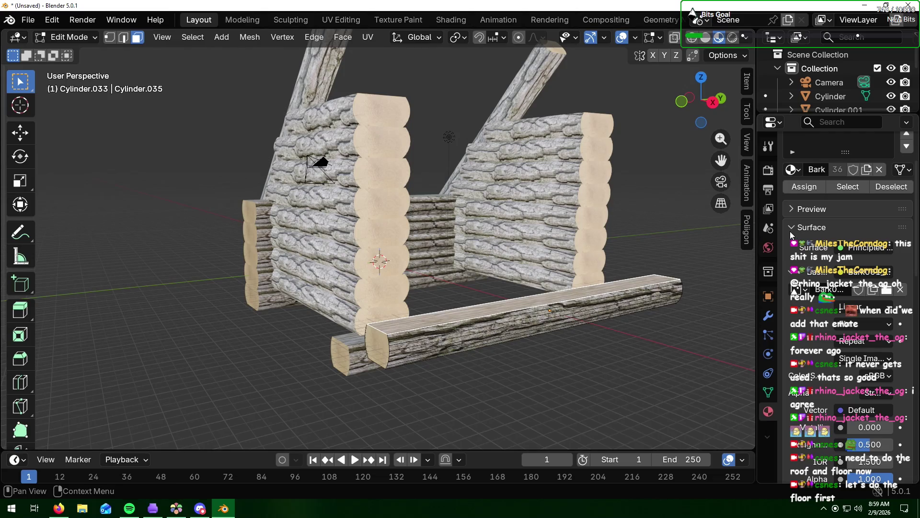
- Switch through Shading to the UV Editing workspace and frame the floor log
{"action": "left_click", "coordinate": [456, 21]}
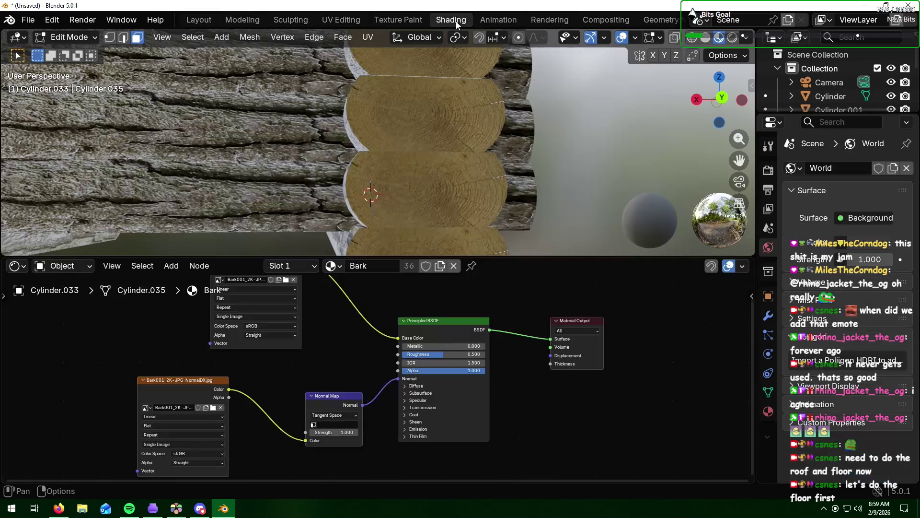
{"action": "mouse_move", "coordinate": [546, 150]}
{"action": "middle_mouse_down"}
{"action": "mouse_move", "coordinate": [557, 200]}
{"action": "mouse_move", "coordinate": [574, 197]}
{"action": "middle_mouse_up"}
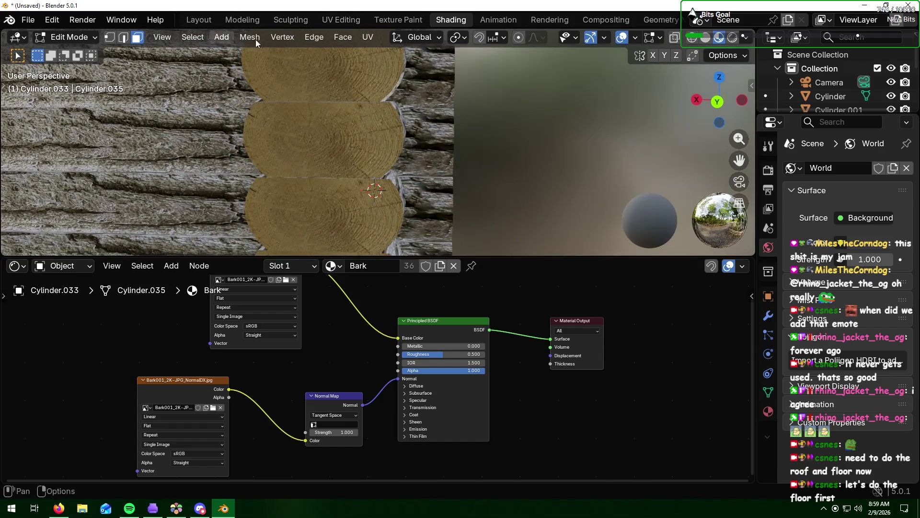
{"action": "left_click", "coordinate": [341, 21]}
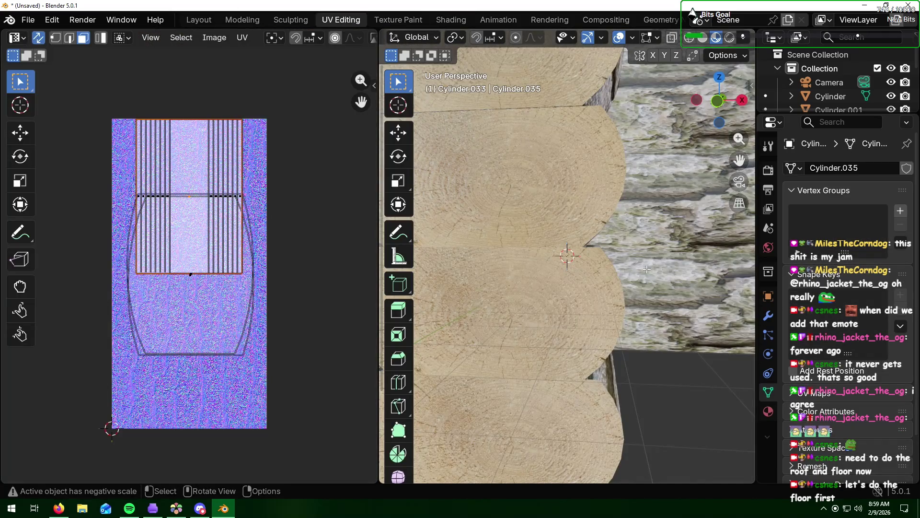
{"action": "scroll", "coordinate": [647, 269], "scroll_direction": "up", "scroll_amount": 2}
{"action": "scroll", "coordinate": [647, 269], "scroll_direction": "down", "scroll_amount": 8}
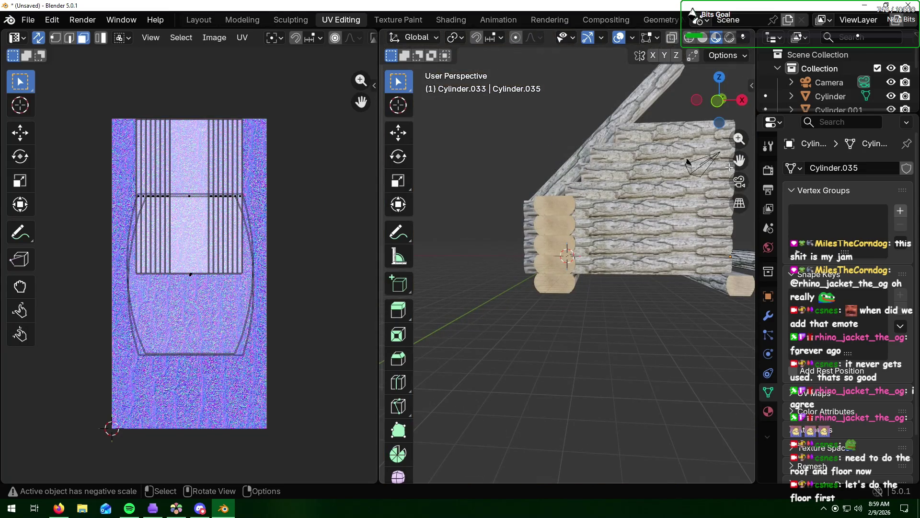
{"action": "left_click_drag", "start_coordinate": [739, 160], "coordinate": [635, 210]}
{"action": "left_click_drag", "start_coordinate": [740, 160], "coordinate": [740, 159]}
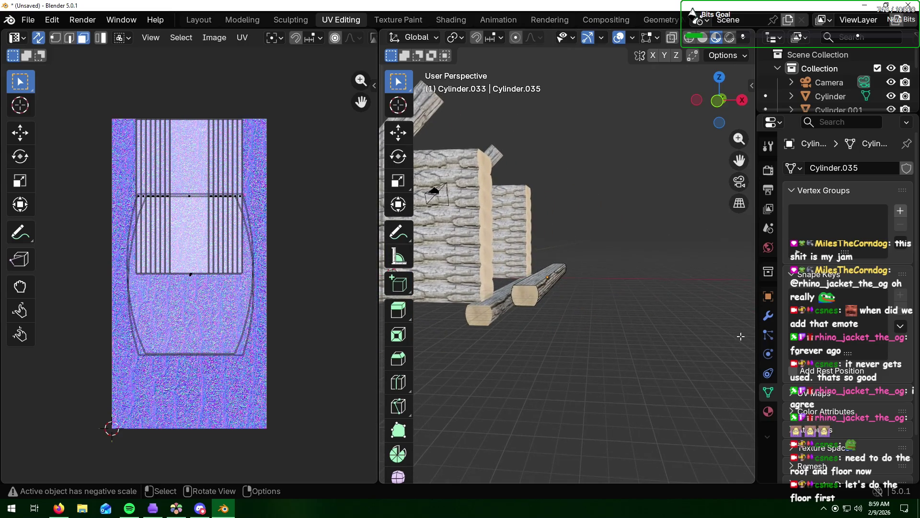
{"action": "scroll", "coordinate": [675, 298], "scroll_direction": "up", "scroll_amount": 2}
{"action": "scroll", "coordinate": [676, 298], "scroll_direction": "up", "scroll_amount": 2}
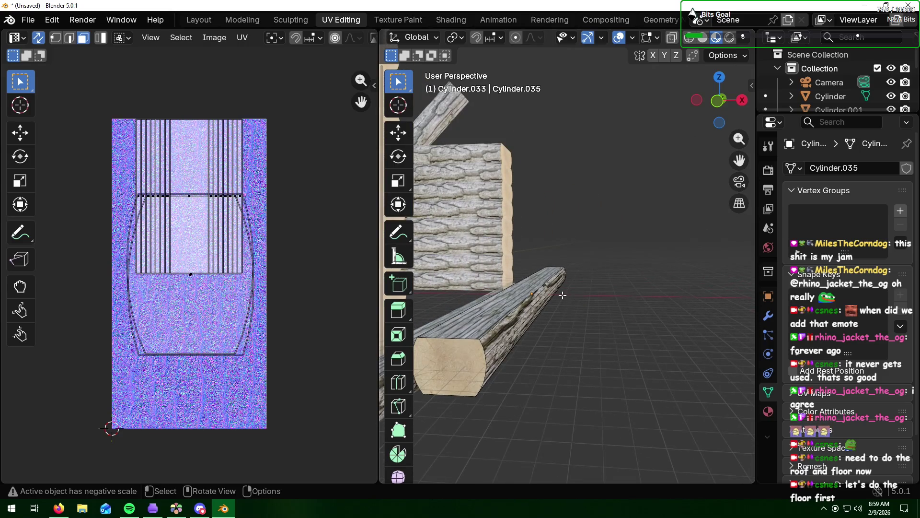
- Unwrap the copied log's top face UVs, then return to the Layout workspace
{"action": "left_click", "coordinate": [501, 303]}
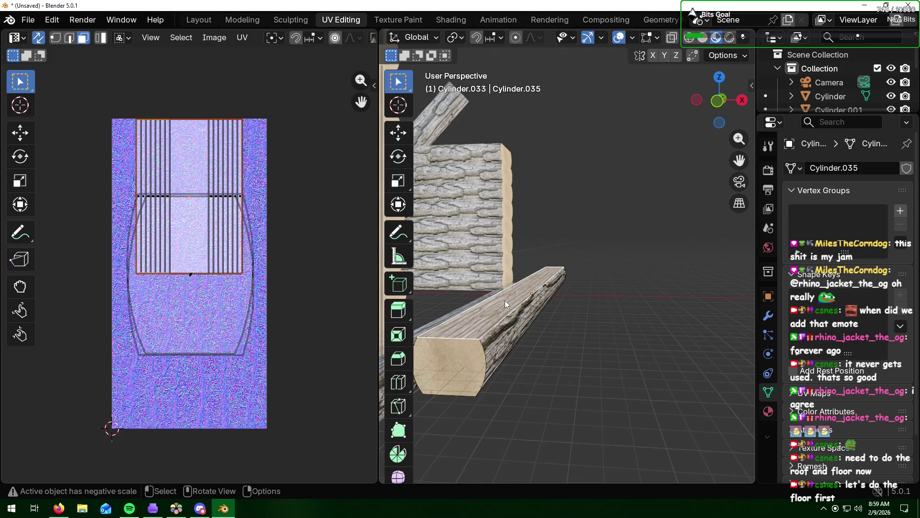
{"action": "right_click", "coordinate": [504, 300]}
{"action": "key", "text": "u"}
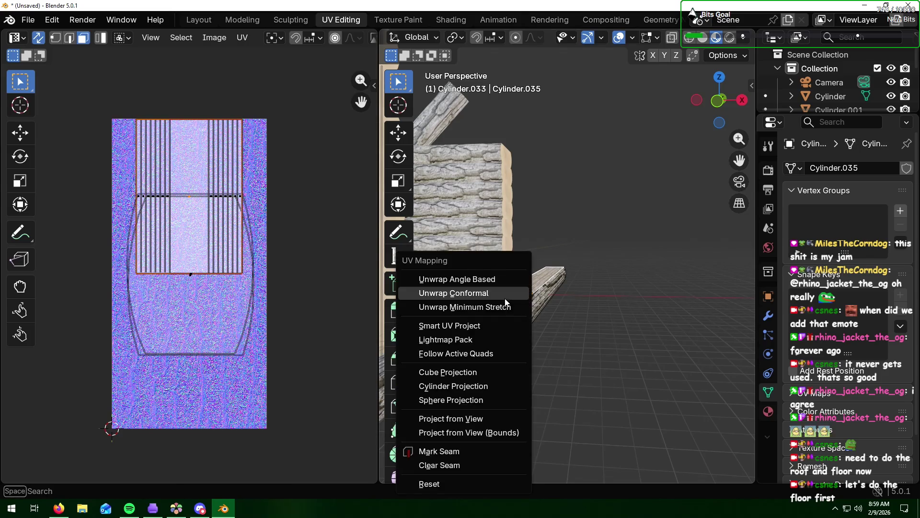
{"action": "left_click", "coordinate": [499, 280]}
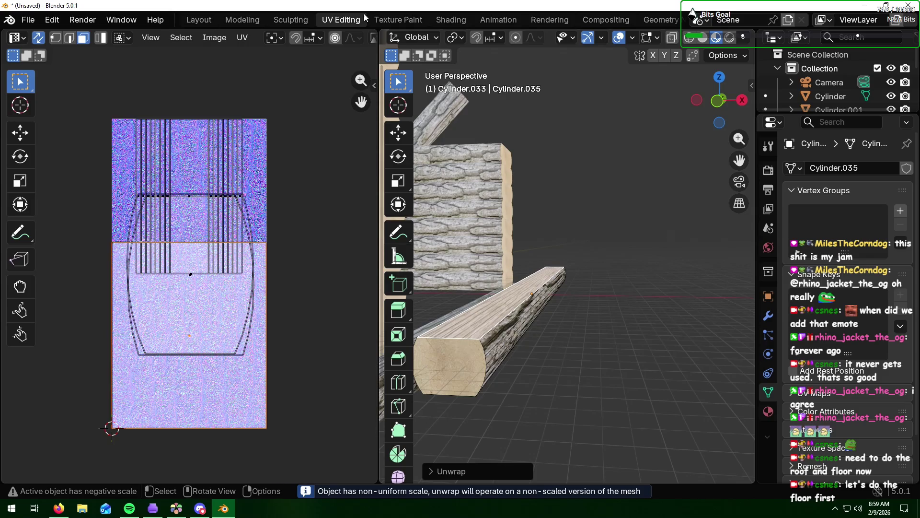
{"action": "left_click", "coordinate": [196, 20]}
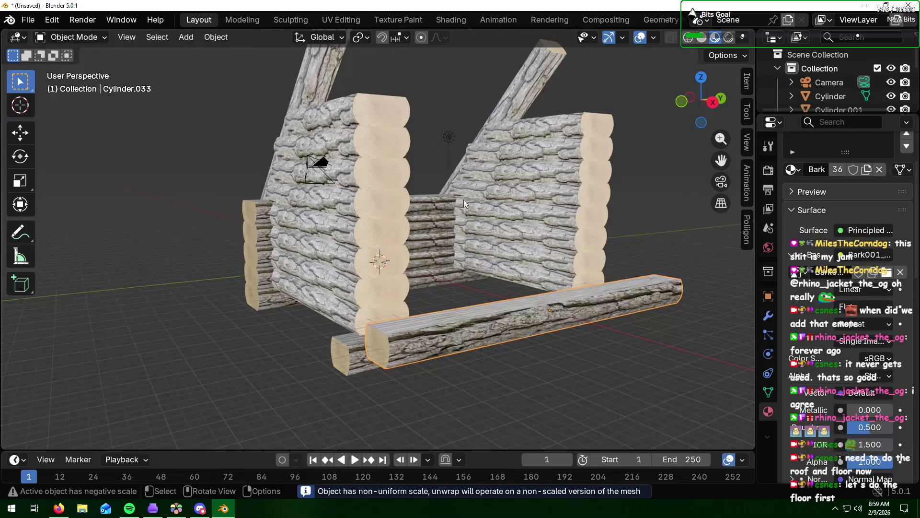
- Assign the Ends material to the copied log's top face and enter UV Editing
{"action": "mouse_move", "coordinate": [557, 334]}
{"action": "middle_mouse_down"}
{"action": "mouse_move", "coordinate": [556, 350]}
{"action": "mouse_move", "coordinate": [538, 342]}
{"action": "middle_mouse_up"}
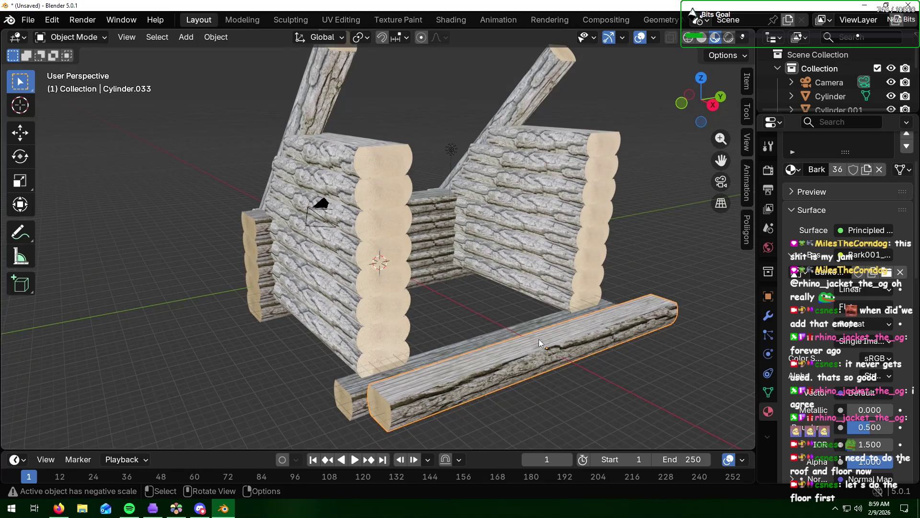
{"action": "key", "text": "Tab"}
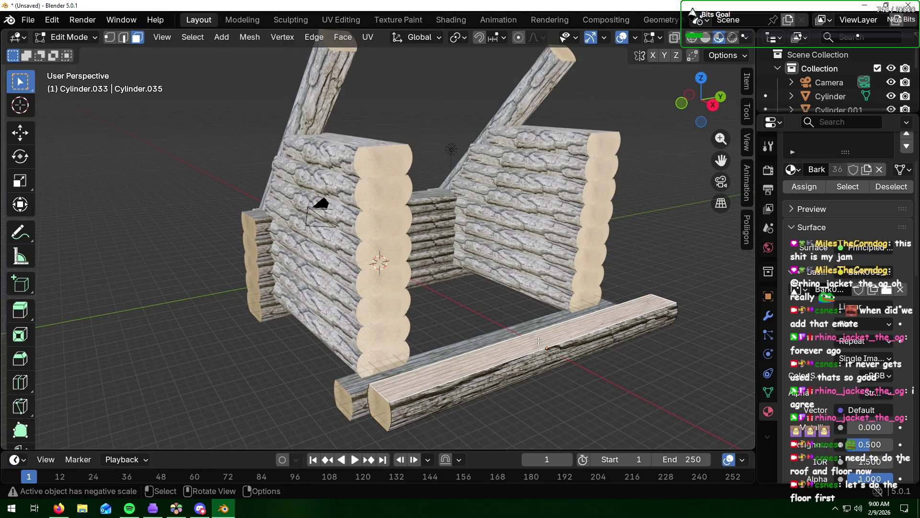
{"action": "scroll", "coordinate": [829, 235], "scroll_direction": "up", "scroll_amount": 3}
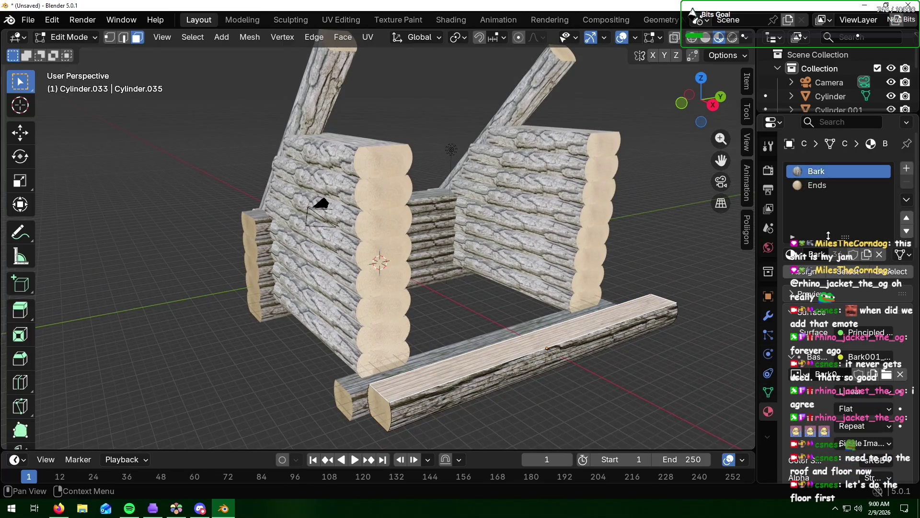
{"action": "left_click", "coordinate": [817, 185]}
{"action": "left_click", "coordinate": [805, 271]}
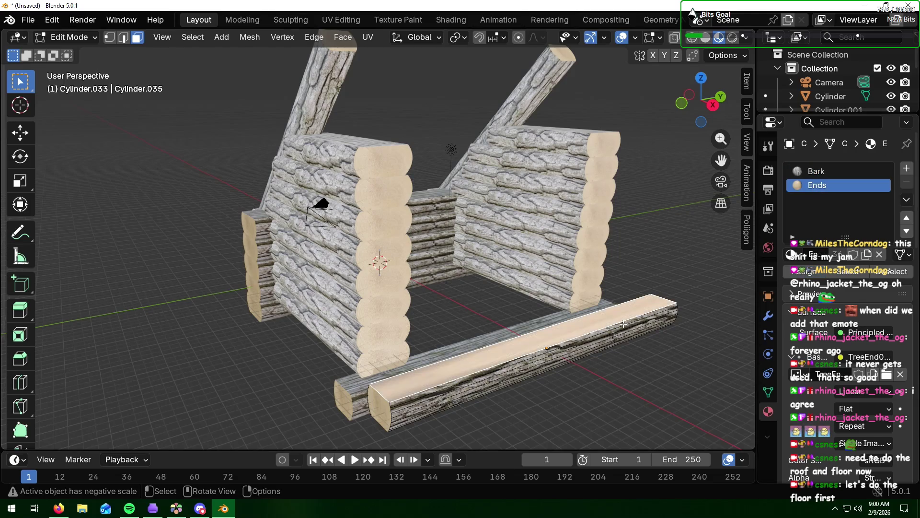
{"action": "scroll", "coordinate": [587, 359], "scroll_direction": "up", "scroll_amount": 4}
{"action": "scroll", "coordinate": [587, 359], "scroll_direction": "down", "scroll_amount": 2}
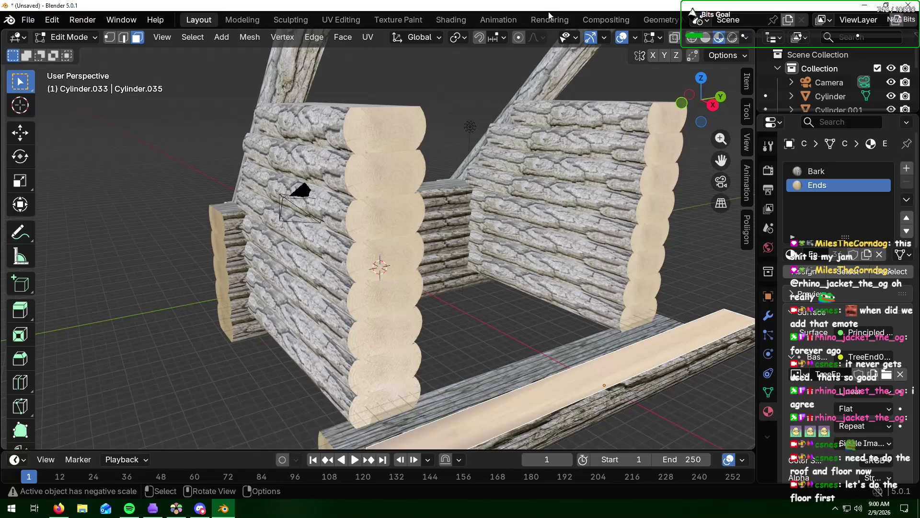
{"action": "left_click", "coordinate": [356, 20]}
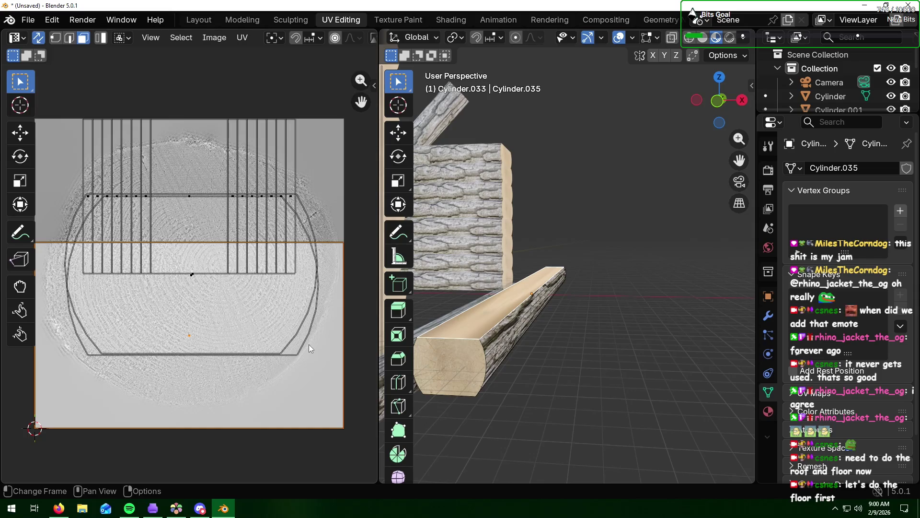
- Shrink the top-face UV island and move it up over the wood-grain area
{"action": "key", "text": "s"}
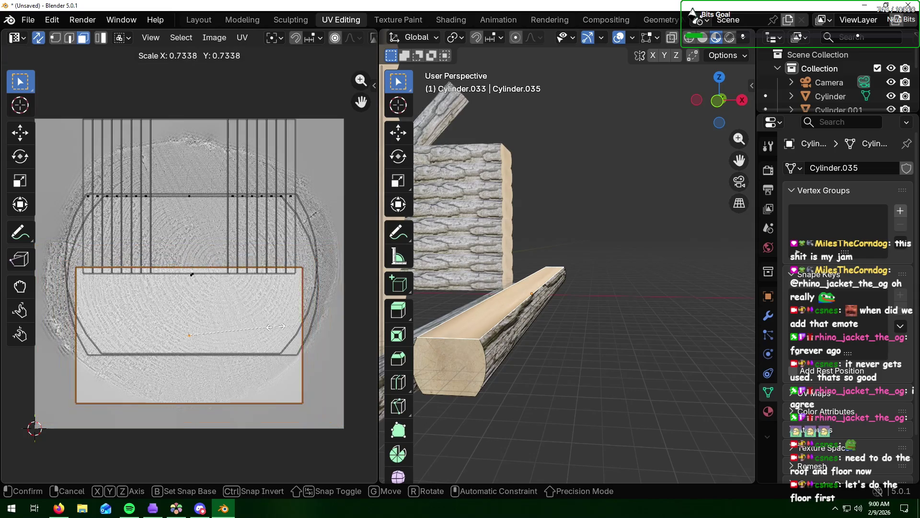
{"action": "left_click", "coordinate": [260, 324]}
{"action": "key", "text": "g"}
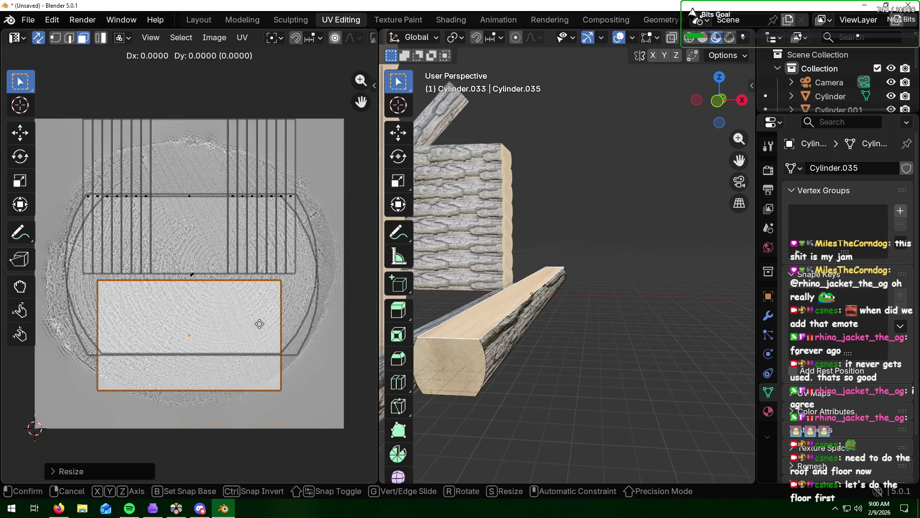
{"action": "left_click", "coordinate": [264, 283]}
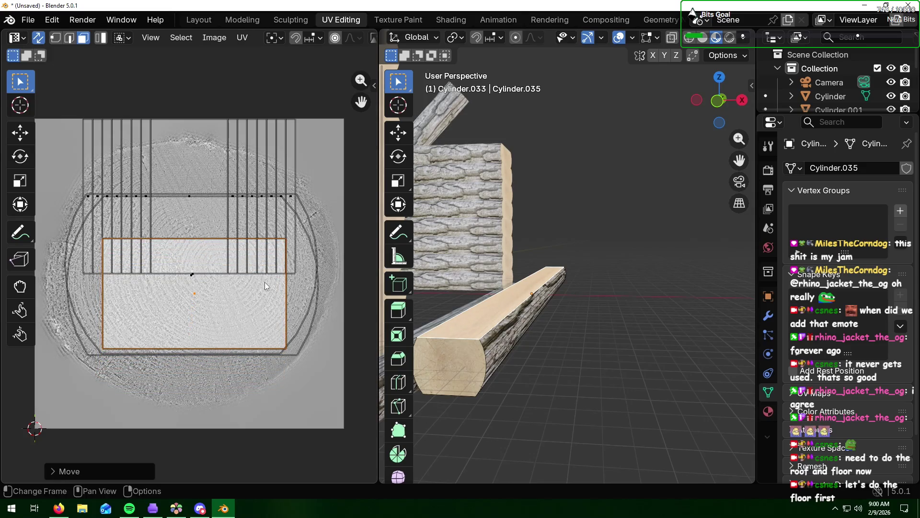
{"action": "scroll", "coordinate": [530, 318], "scroll_direction": "up", "scroll_amount": 2}
{"action": "mouse_move", "coordinate": [529, 313]}
{"action": "middle_mouse_down"}
{"action": "mouse_move", "coordinate": [526, 337]}
{"action": "mouse_move", "coordinate": [499, 350]}
{"action": "mouse_move", "coordinate": [564, 311]}
{"action": "middle_mouse_up"}
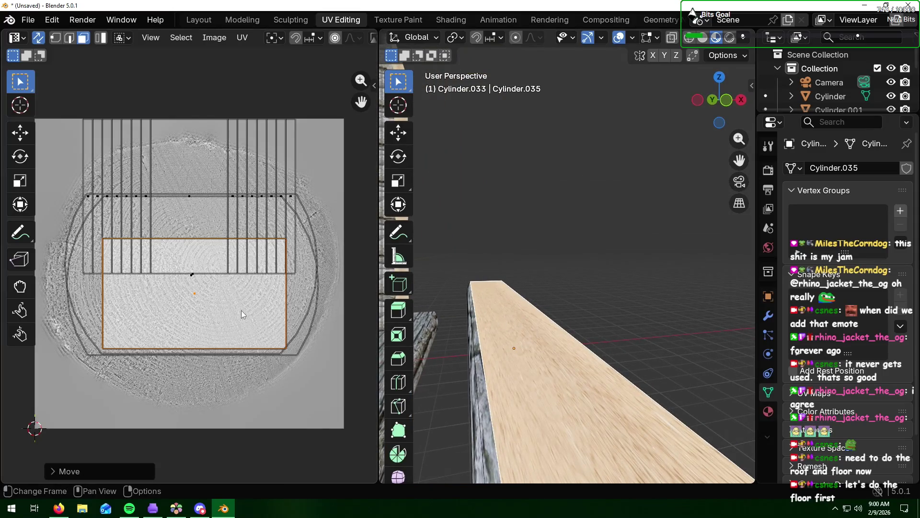
- Enlarge the UV island over the end-grain image and return to Layout
{"action": "key", "text": "s"}
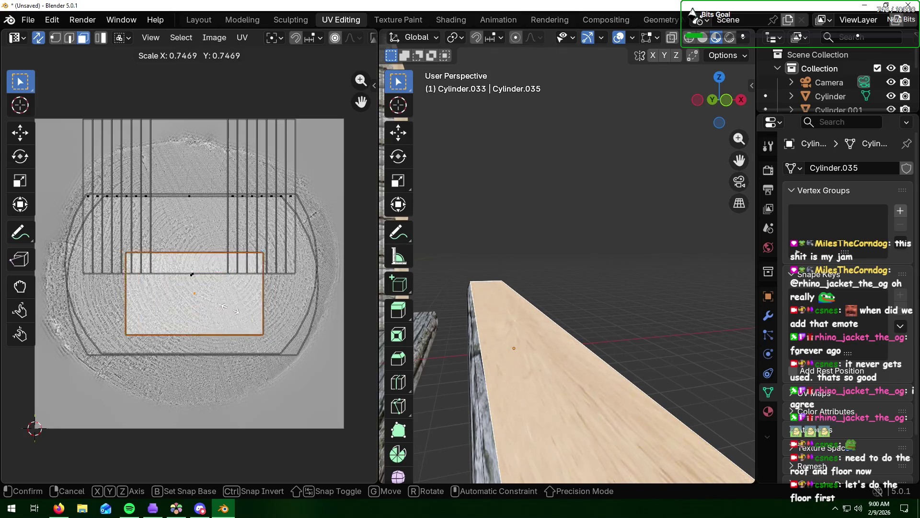
{"action": "left_click", "coordinate": [257, 314]}
{"action": "middle_click_drag", "start_coordinate": [522, 292], "coordinate": [536, 297]}
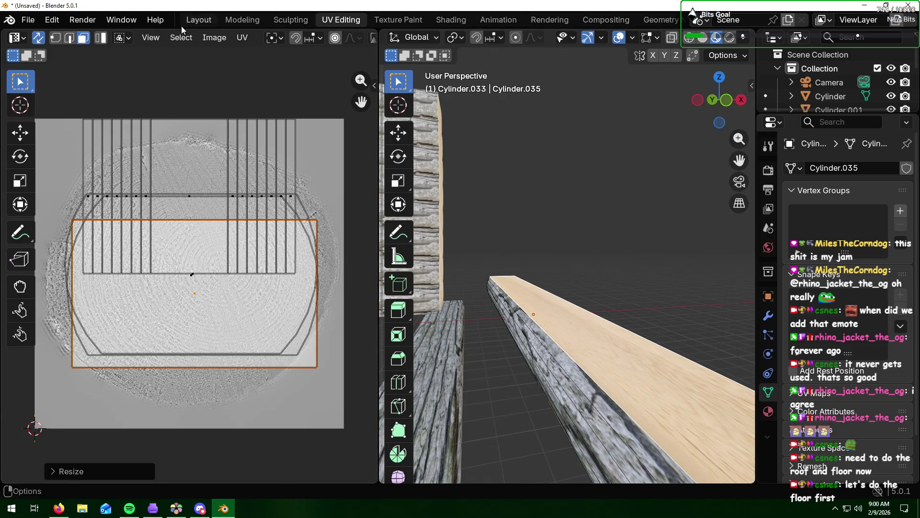
{"action": "left_click", "coordinate": [199, 19]}
{"action": "mouse_move", "coordinate": [521, 395]}
{"action": "middle_mouse_down"}
{"action": "mouse_move", "coordinate": [534, 374]}
{"action": "mouse_move", "coordinate": [561, 377]}
{"action": "middle_mouse_up"}
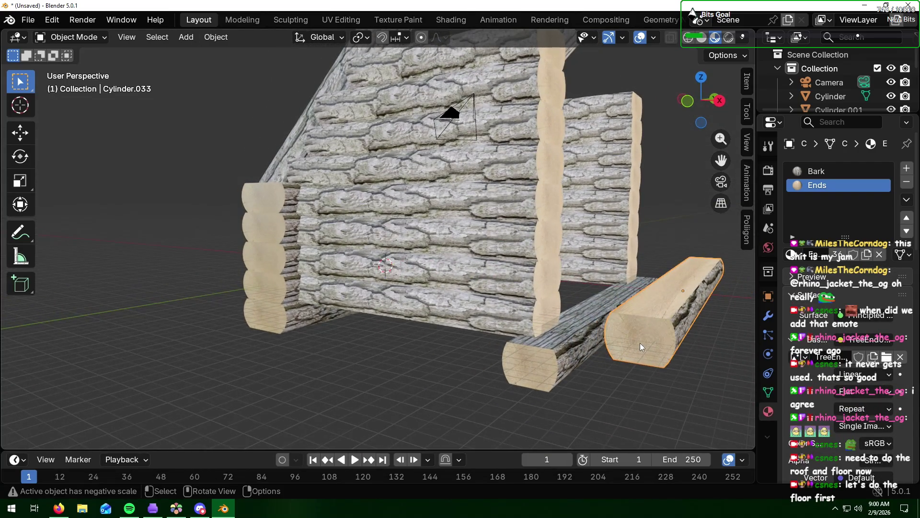
- Flatten the split log by scaling it down along Z
{"action": "key", "text": "s"}
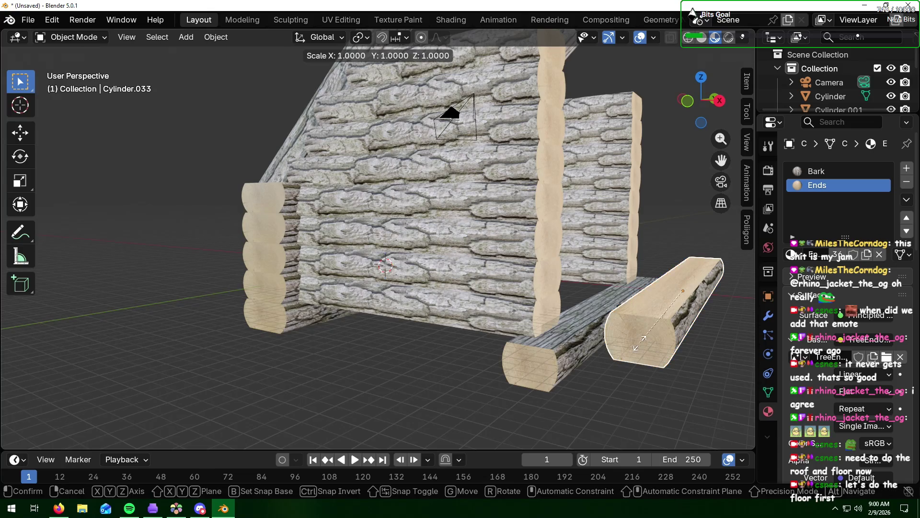
{"action": "key", "text": "z"}
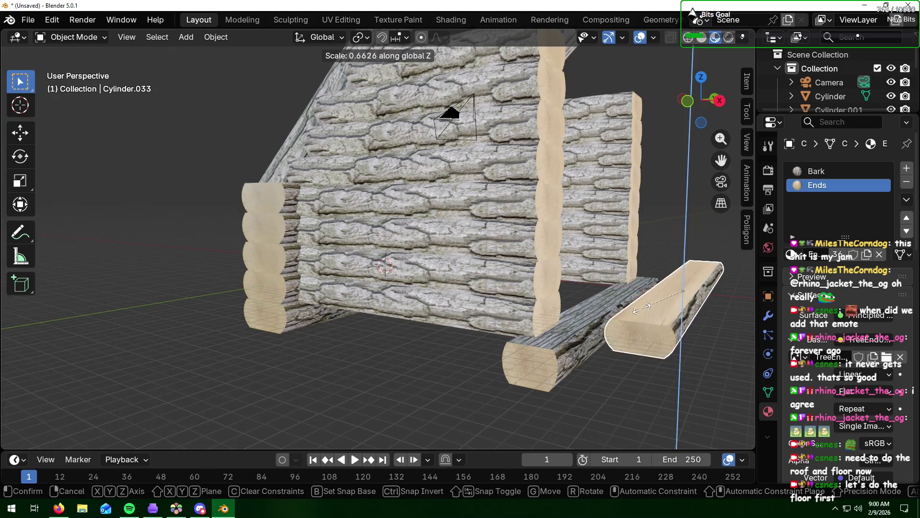
{"action": "left_click", "coordinate": [643, 289]}
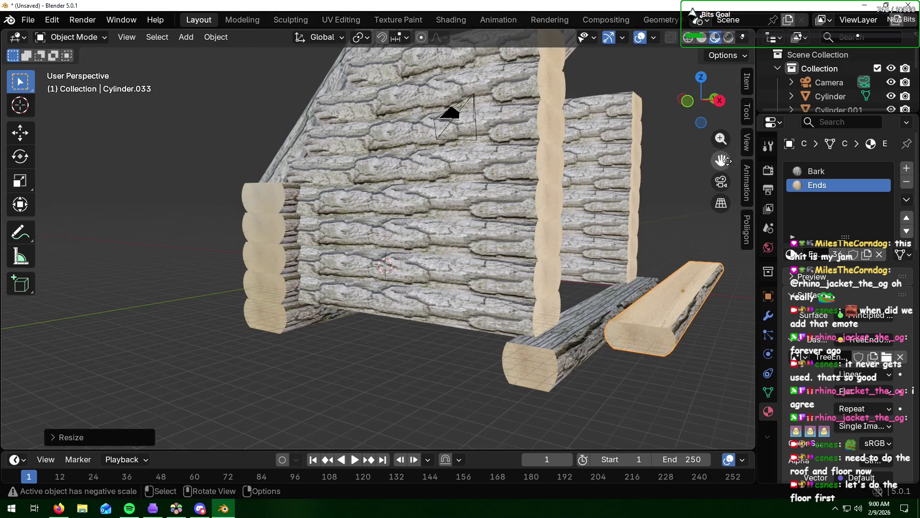
{"action": "left_click_drag", "start_coordinate": [721, 160], "coordinate": [547, 126]}
{"action": "middle_click_drag", "start_coordinate": [650, 268], "coordinate": [521, 293]}
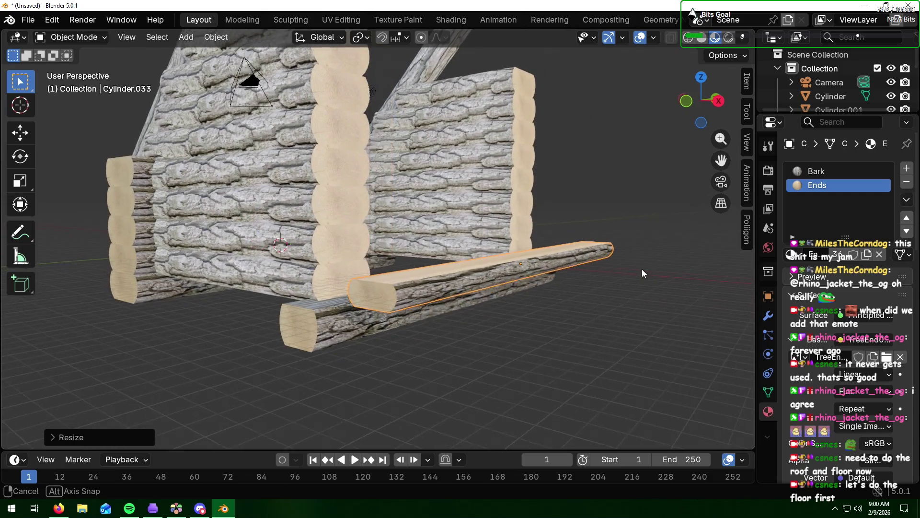
{"action": "scroll", "coordinate": [520, 294], "scroll_direction": "up", "scroll_amount": 2}
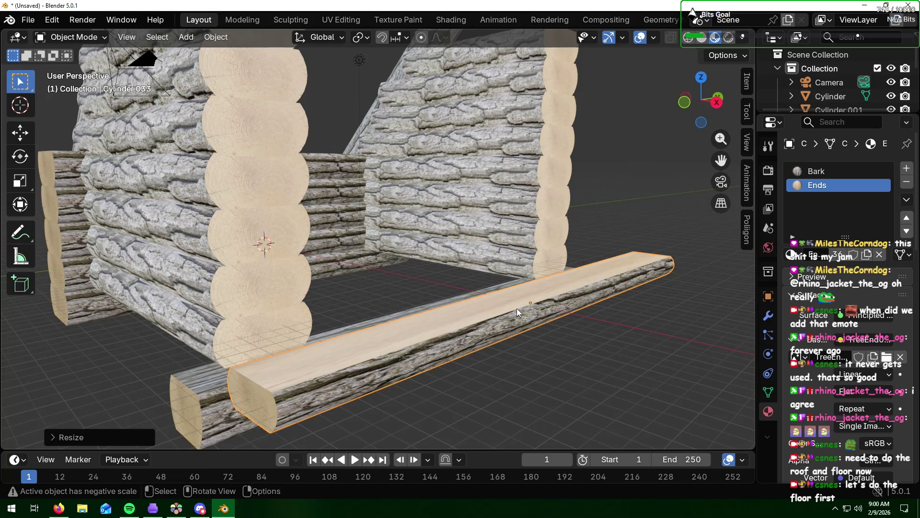
- Stretch the log longer along X and thin it further along Z into a plank
{"action": "key", "text": "s"}
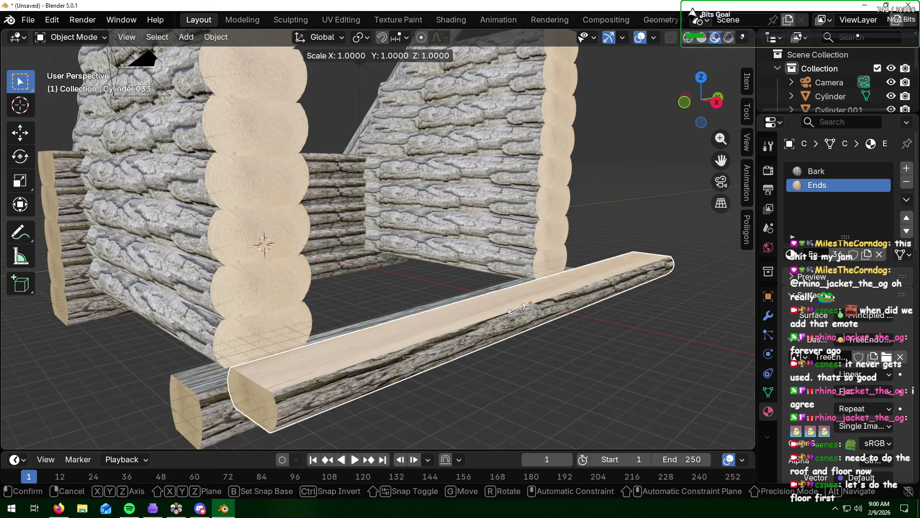
{"action": "key", "text": "x"}
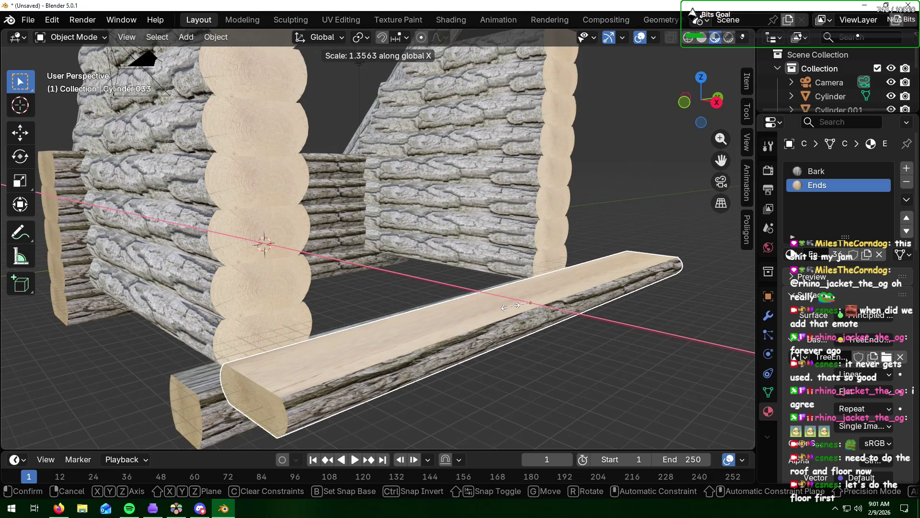
{"action": "left_click", "coordinate": [511, 306]}
{"action": "key", "text": "s"}
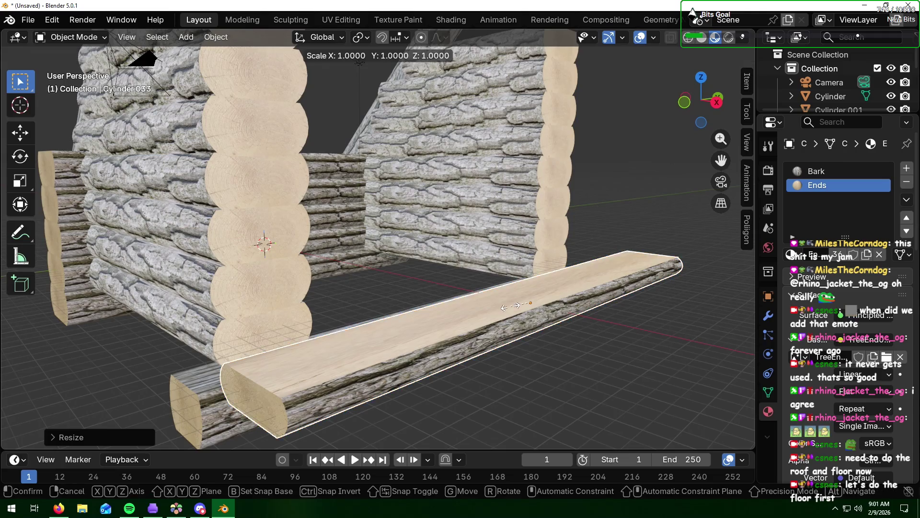
{"action": "key", "text": "z"}
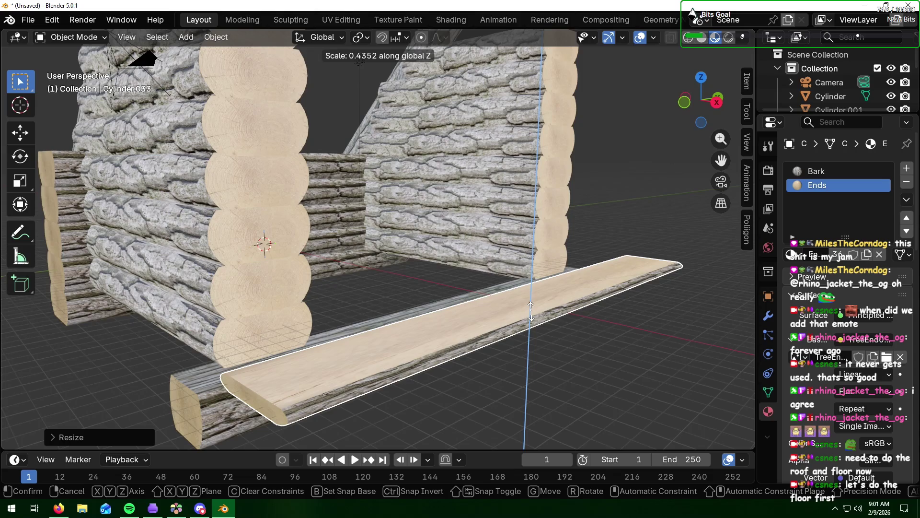
{"action": "left_click", "coordinate": [531, 311]}
{"action": "mouse_move", "coordinate": [487, 346]}
{"action": "middle_mouse_down"}
{"action": "mouse_move", "coordinate": [525, 335]}
{"action": "mouse_move", "coordinate": [475, 347]}
{"action": "middle_mouse_up"}
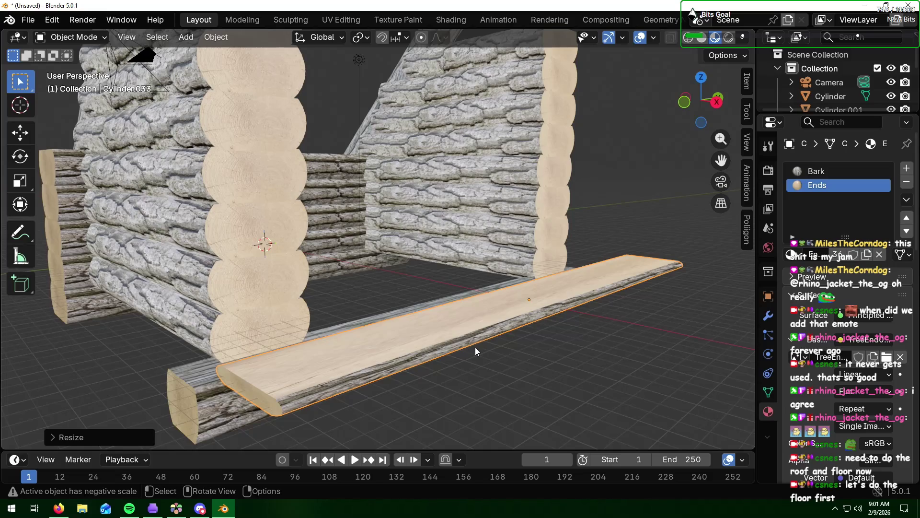
- Rotate the plank 90 degrees so it lies crosswise
{"action": "key", "text": "r"}
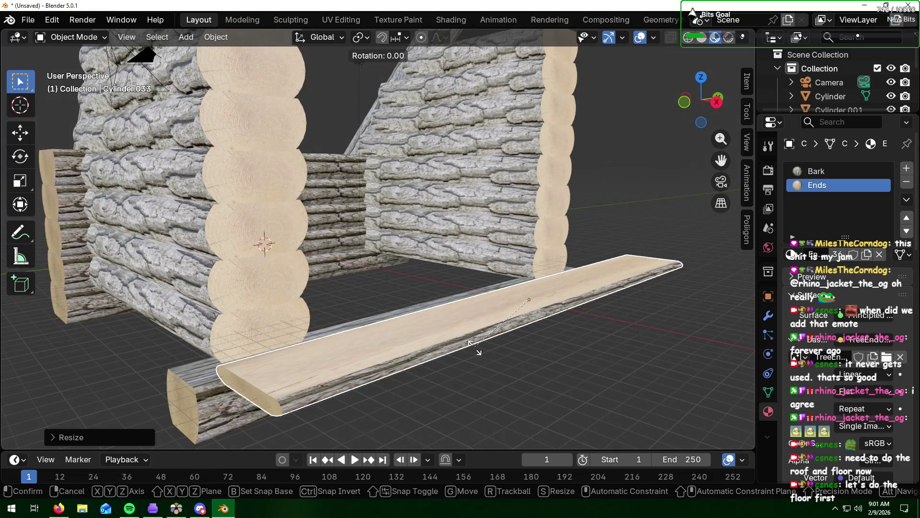
{"action": "type", "text": "z90"}
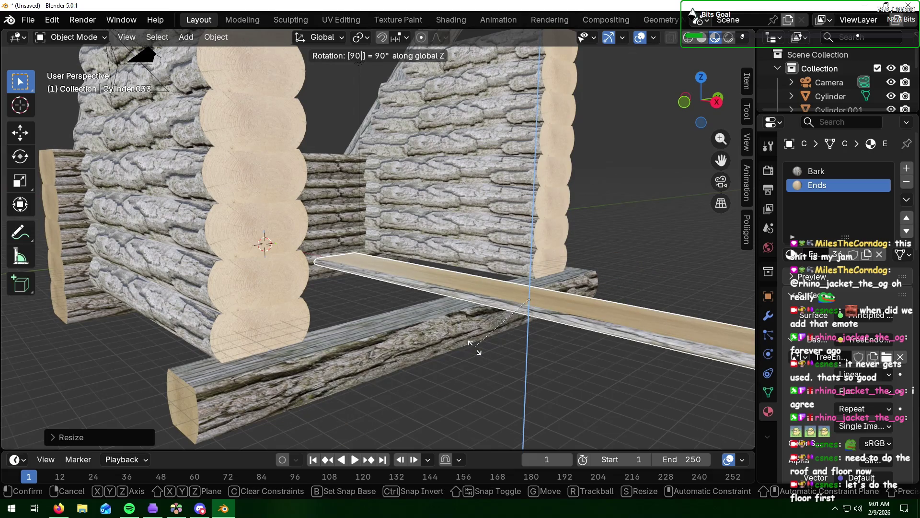
{"action": "key", "text": "Return"}
{"action": "middle_click_drag", "start_coordinate": [592, 292], "coordinate": [540, 297]}
{"action": "scroll", "coordinate": [540, 297], "scroll_direction": "down", "scroll_amount": 3}
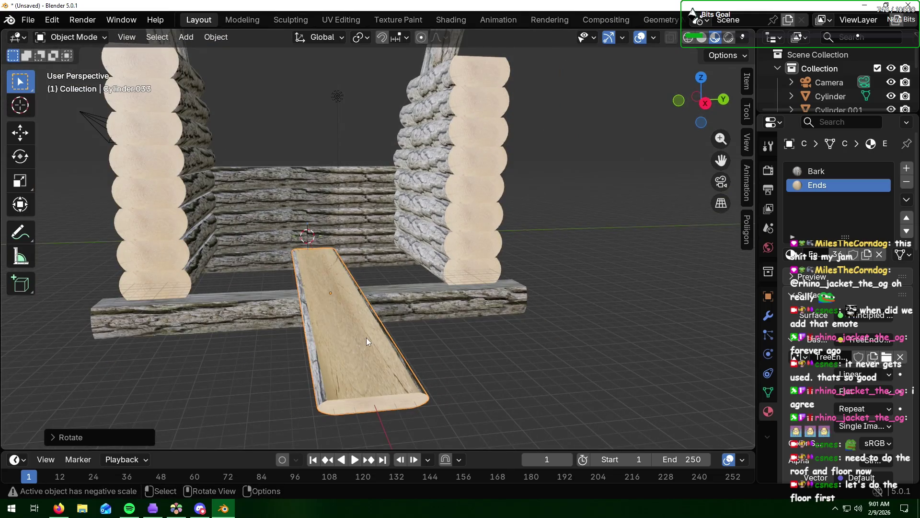
- Move the plank along Y and X beside the bottom wall log and lower it to floor level
{"action": "key", "text": "g"}
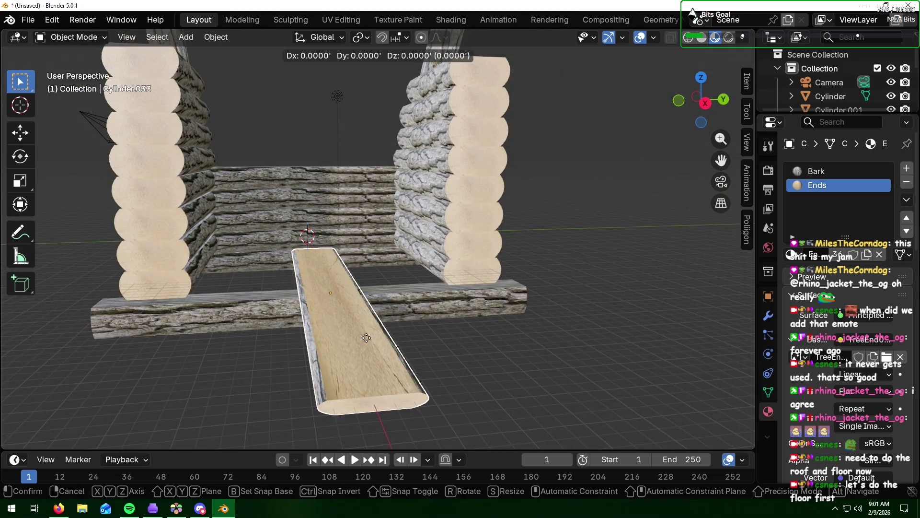
{"action": "key", "text": "y"}
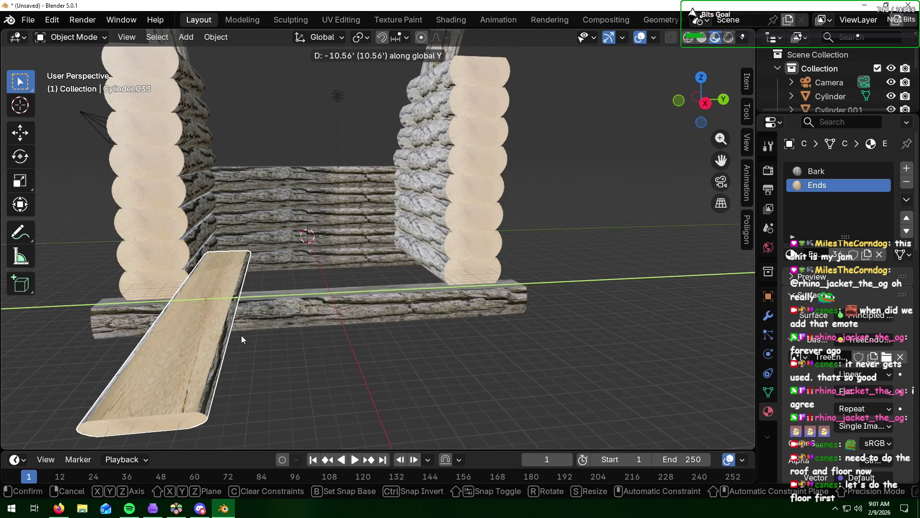
{"action": "left_click", "coordinate": [241, 335]}
{"action": "key", "text": "g"}
{"action": "key", "text": "x"}
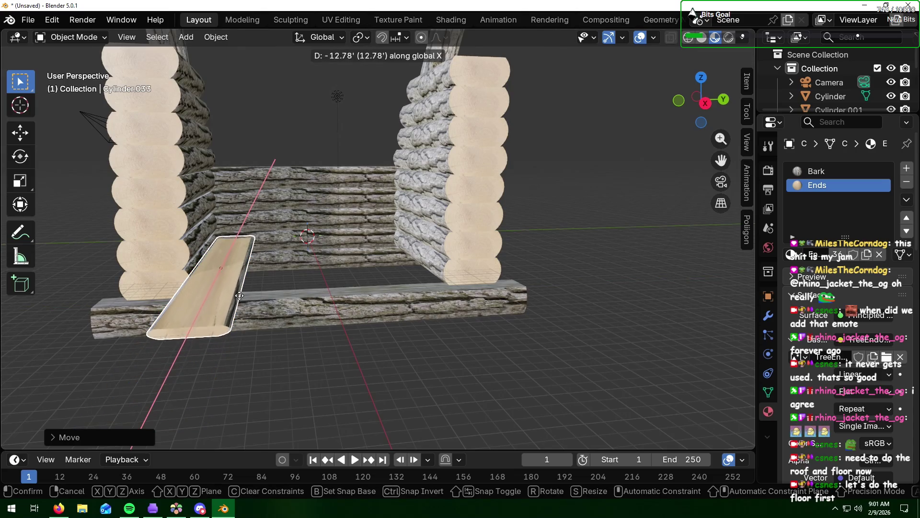
{"action": "left_click", "coordinate": [238, 291]}
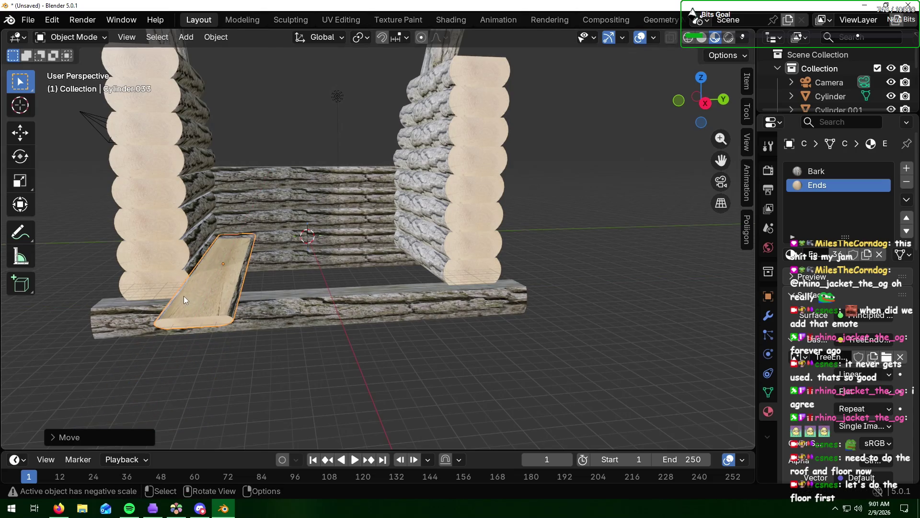
{"action": "middle_click_drag", "start_coordinate": [184, 296], "coordinate": [193, 281]}
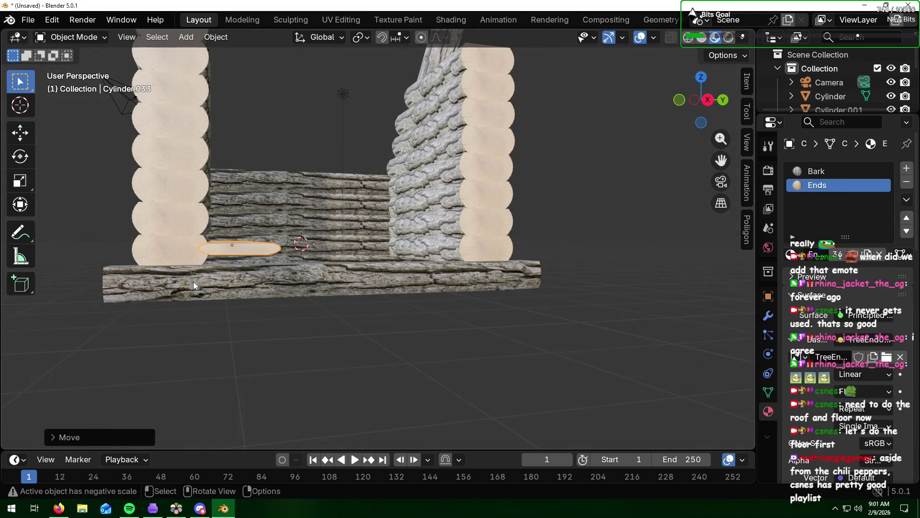
{"action": "key", "text": "g"}
{"action": "key", "text": "z"}
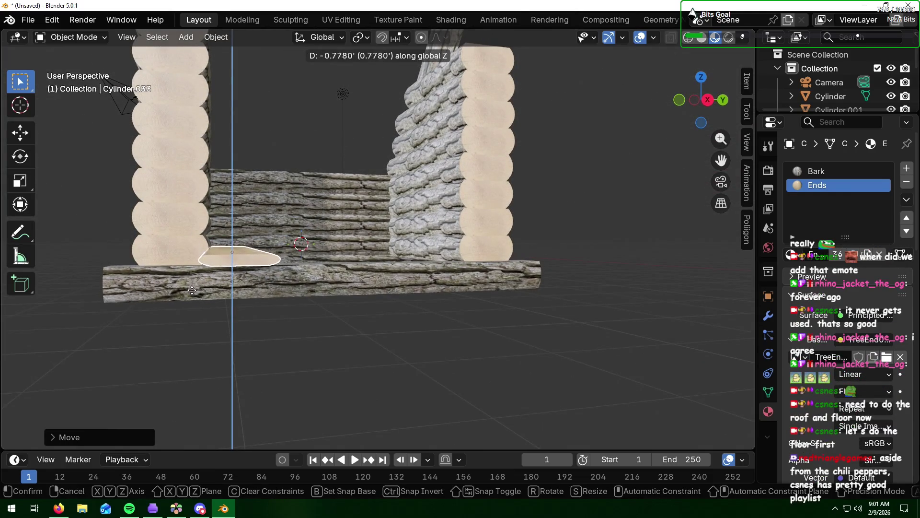
{"action": "left_click", "coordinate": [220, 279]}
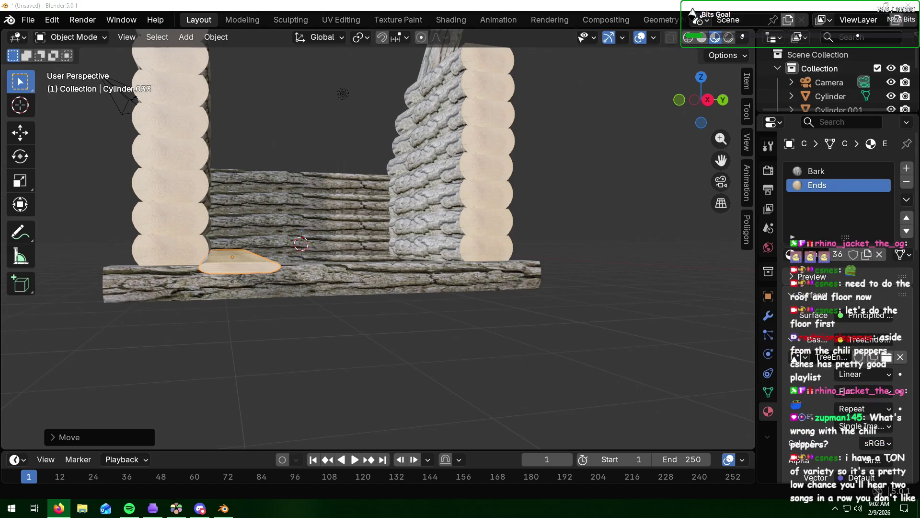
- Reselect the floor plank and bring it into close view
{"action": "left_click", "coordinate": [520, 294]}
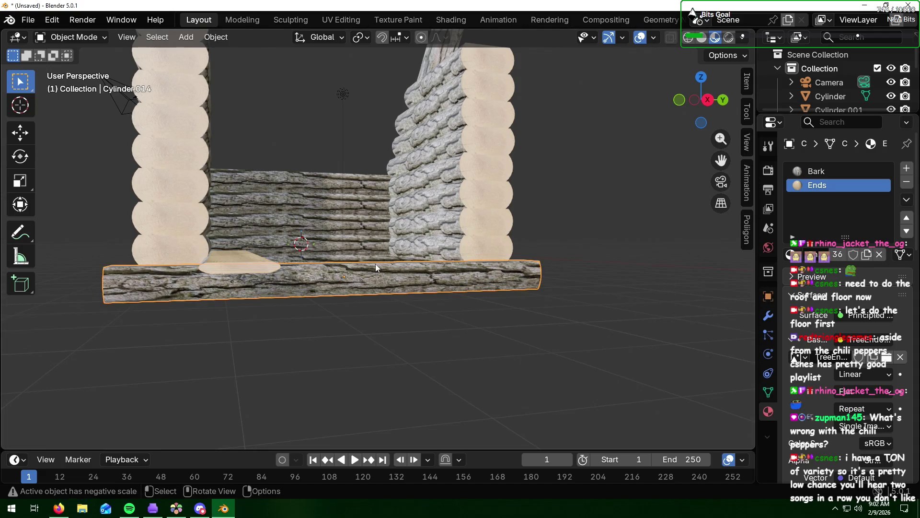
{"action": "left_click", "coordinate": [254, 263]}
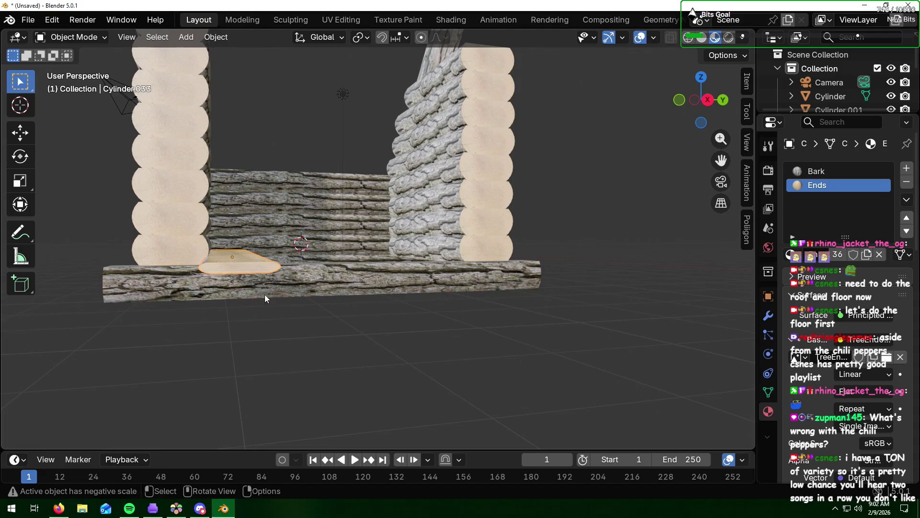
{"action": "middle_click_drag", "start_coordinate": [293, 295], "coordinate": [245, 311]}
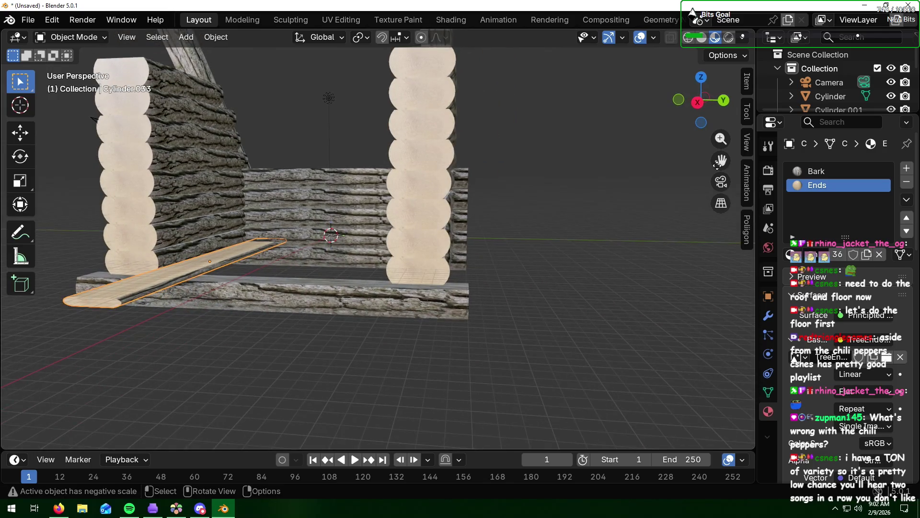
{"action": "mouse_move", "coordinate": [722, 160]}
{"action": "left_mouse_down"}
{"action": "mouse_move", "coordinate": [774, 156]}
{"action": "mouse_move", "coordinate": [722, 160]}
{"action": "left_mouse_up"}
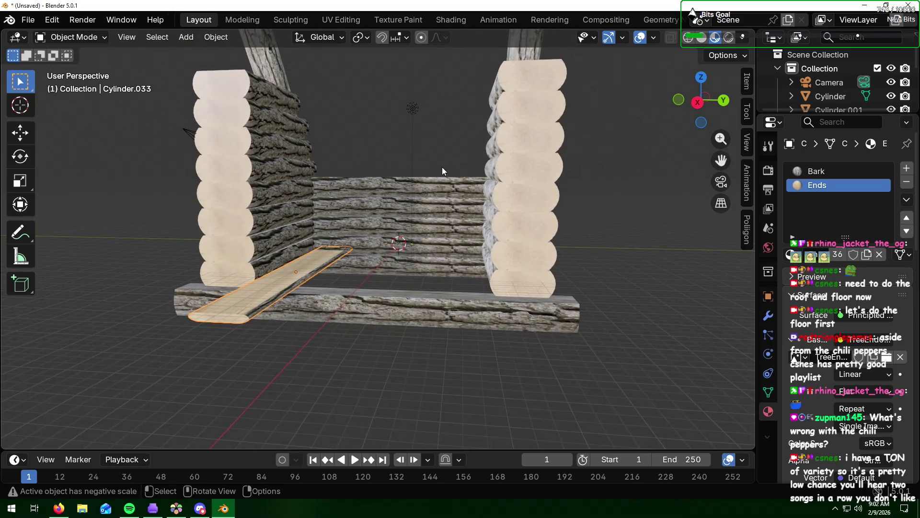
{"action": "mouse_move", "coordinate": [327, 221]}
{"action": "middle_mouse_down"}
{"action": "mouse_move", "coordinate": [376, 219]}
{"action": "mouse_move", "coordinate": [333, 228]}
{"action": "mouse_move", "coordinate": [321, 258]}
{"action": "middle_mouse_up"}
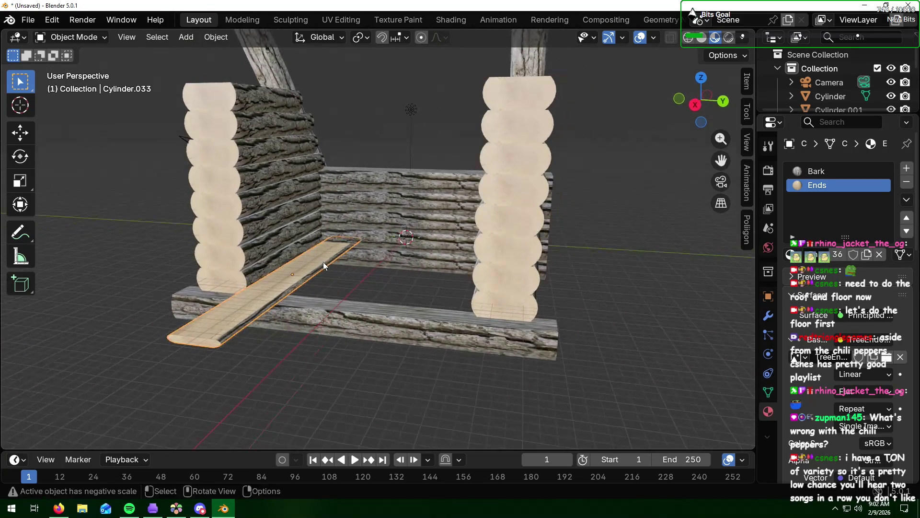
{"action": "scroll", "coordinate": [332, 277], "scroll_direction": "up", "scroll_amount": 5}
{"action": "mouse_move", "coordinate": [720, 158]}
{"action": "left_mouse_down"}
{"action": "mouse_move", "coordinate": [773, 162]}
{"action": "mouse_move", "coordinate": [503, 238]}
{"action": "left_mouse_up"}
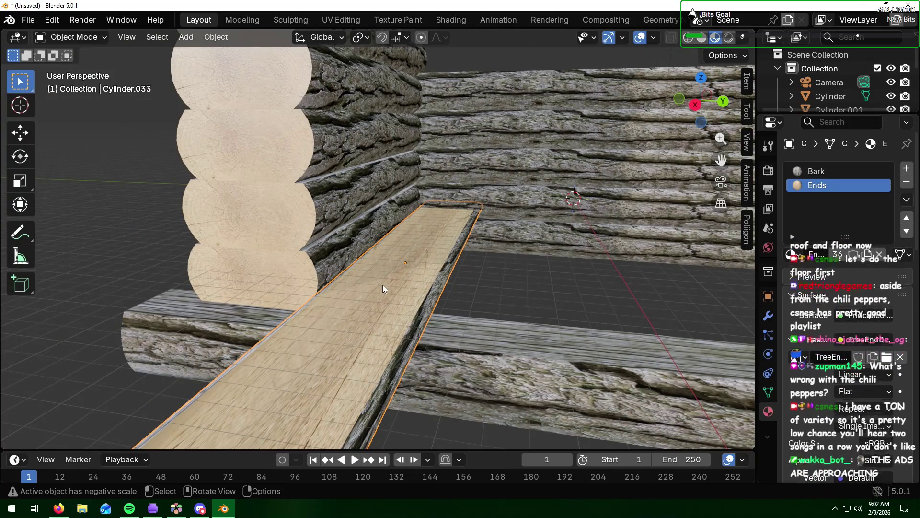
- Shorten the floor plank by scaling it along X
{"action": "key", "text": "s"}
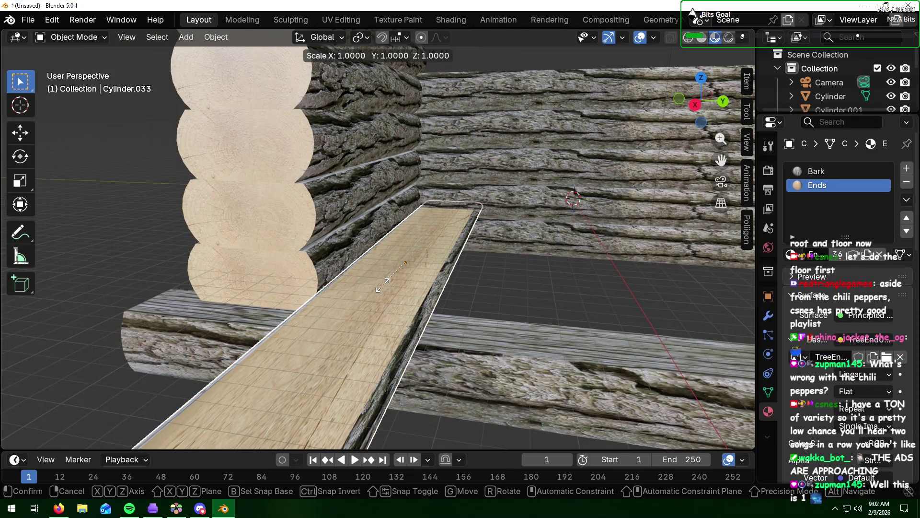
{"action": "key", "text": "x"}
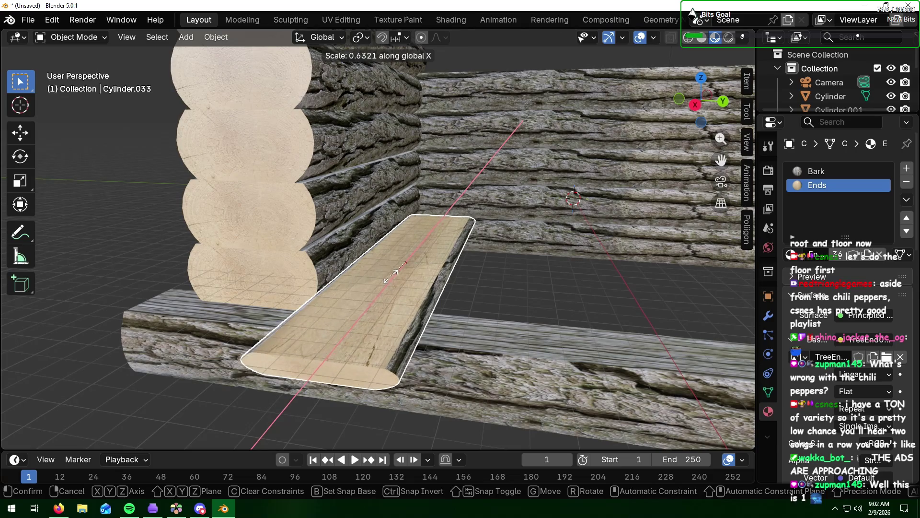
{"action": "left_click", "coordinate": [390, 277]}
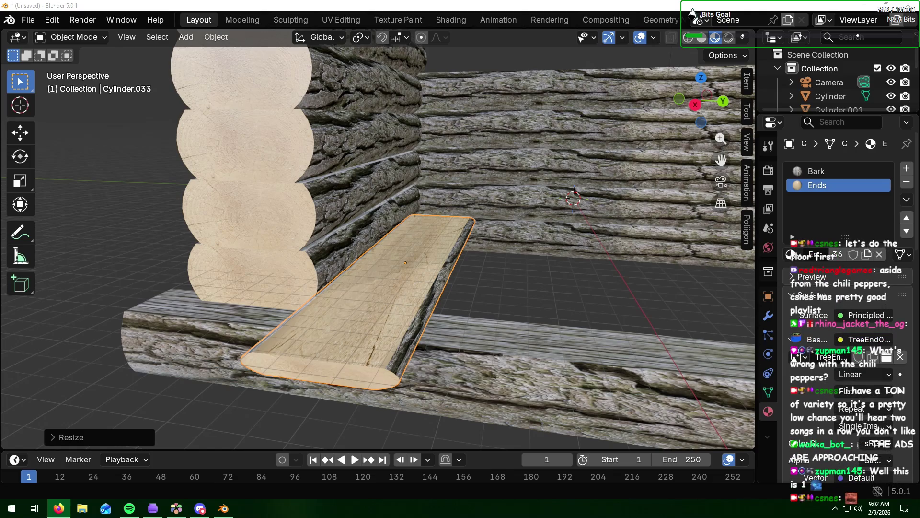
{"action": "left_click", "coordinate": [551, 275]}
{"action": "middle_click_drag", "start_coordinate": [550, 275], "coordinate": [478, 300]}
- Slide the plank along X against the side wall, then select the back wall log
{"action": "left_click", "coordinate": [396, 254]}
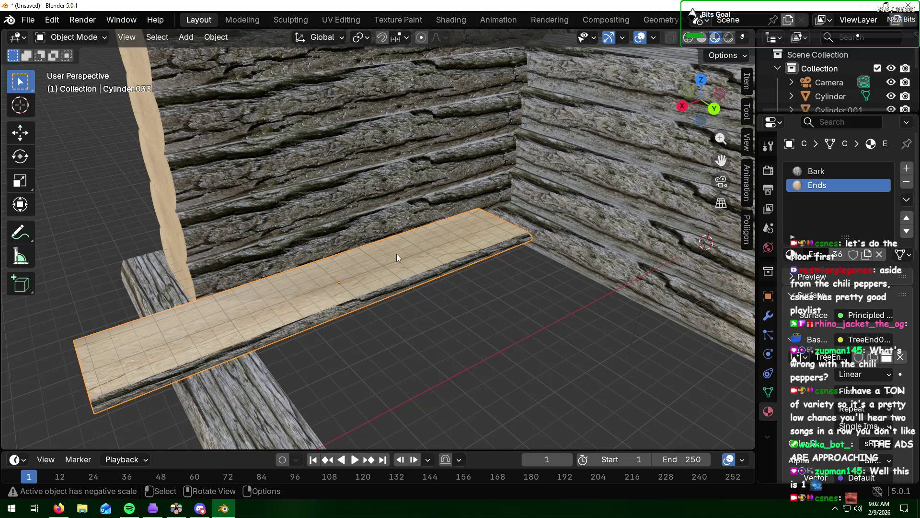
{"action": "key", "text": "g"}
{"action": "key", "text": "x"}
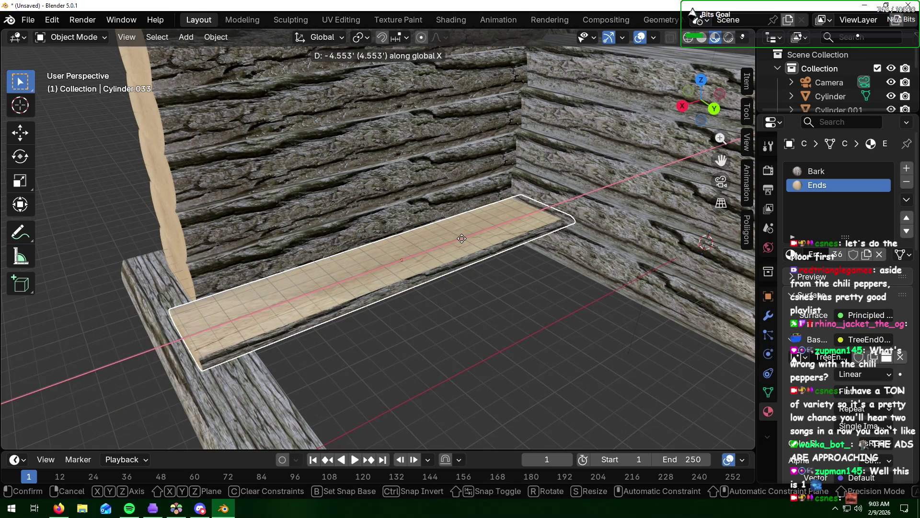
{"action": "left_click", "coordinate": [462, 238]}
{"action": "middle_click_drag", "start_coordinate": [344, 305], "coordinate": [438, 256]}
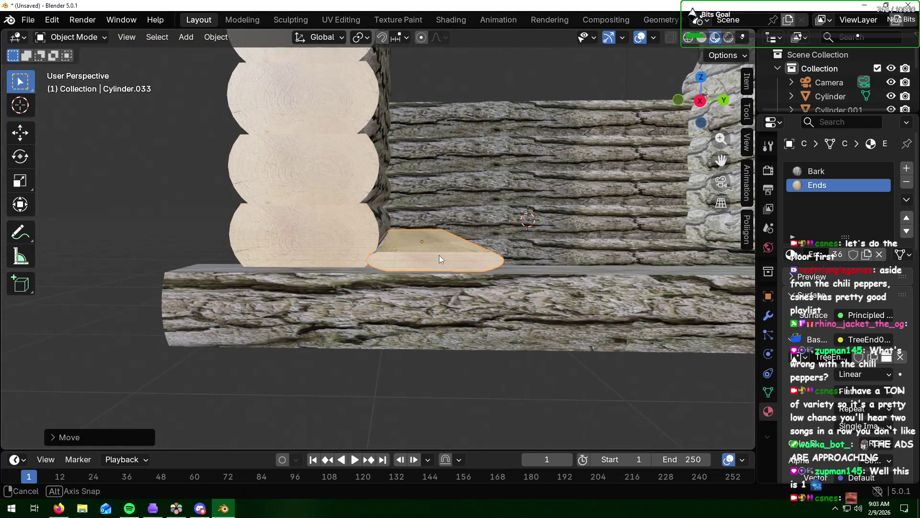
{"action": "middle_click_drag", "start_coordinate": [438, 255], "coordinate": [400, 273]}
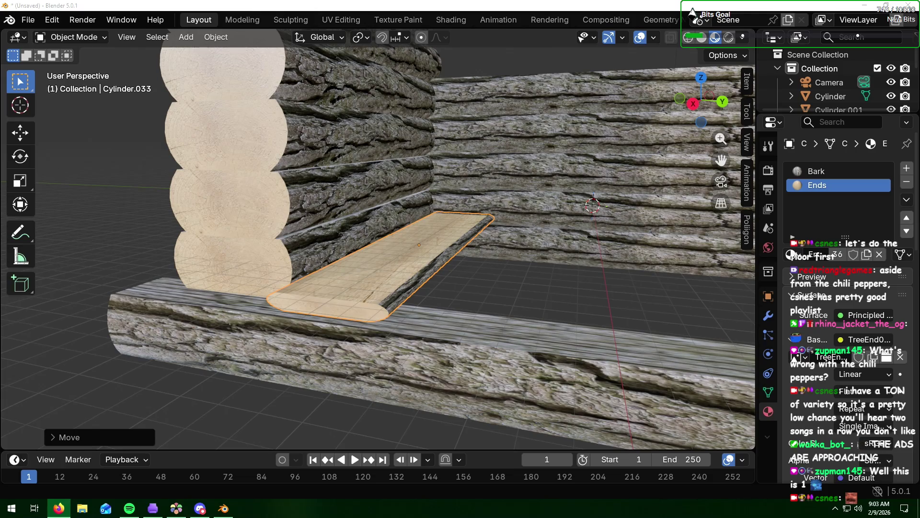
{"action": "scroll", "coordinate": [586, 280], "scroll_direction": "down", "scroll_amount": 3}
{"action": "left_click", "coordinate": [481, 272]}
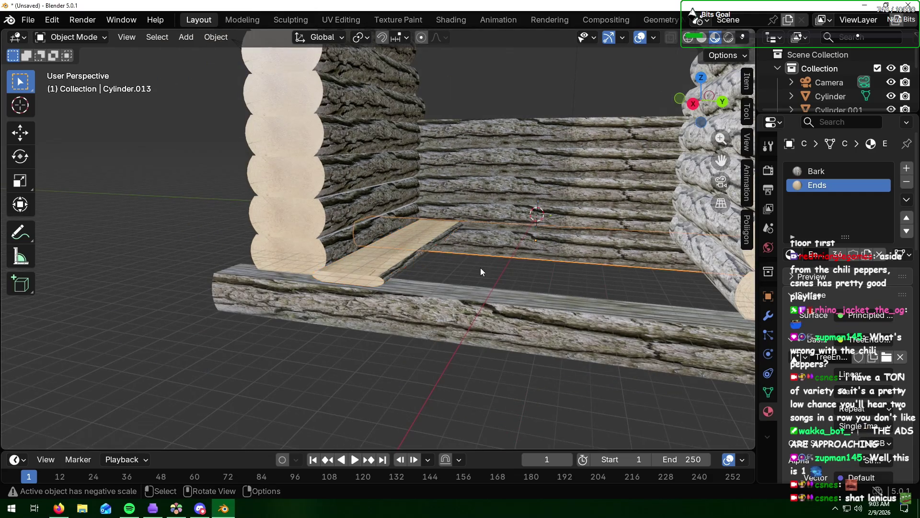
{"action": "left_click", "coordinate": [386, 263]}
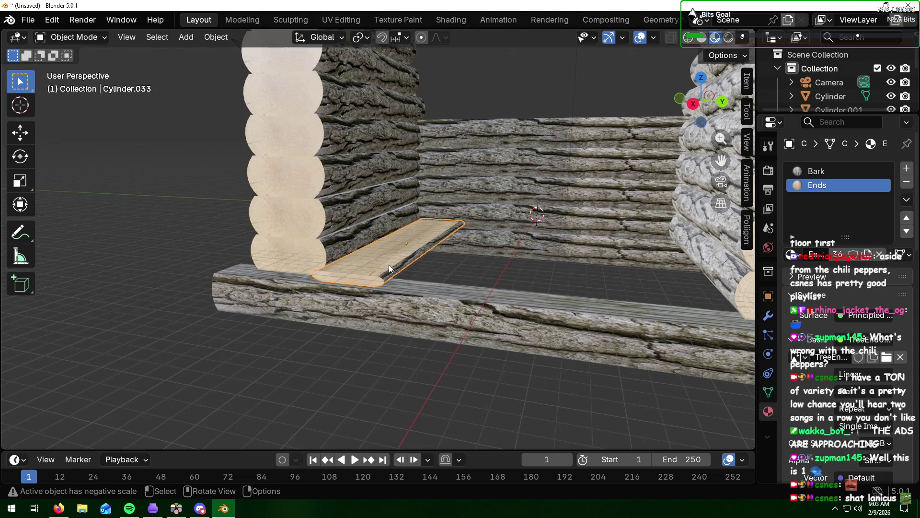
{"action": "key", "text": "shift+d"}
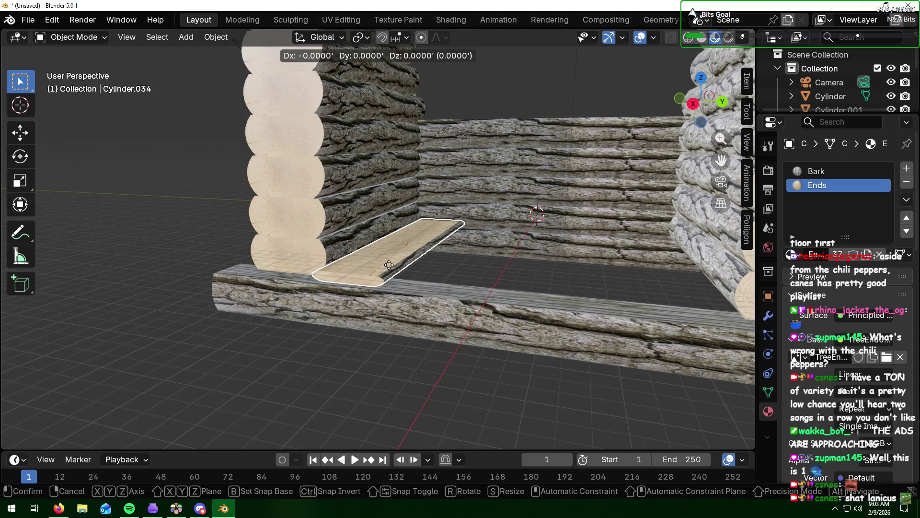
{"action": "key", "text": "y"}
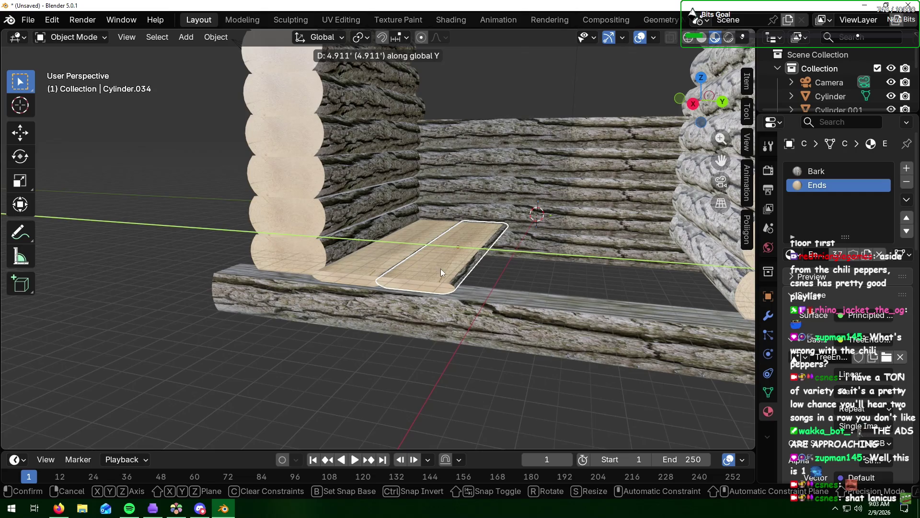
{"action": "left_click", "coordinate": [428, 292]}
{"action": "mouse_move", "coordinate": [428, 292]}
{"action": "middle_mouse_down"}
{"action": "mouse_move", "coordinate": [457, 291]}
{"action": "mouse_move", "coordinate": [452, 267]}
{"action": "mouse_move", "coordinate": [451, 287]}
{"action": "middle_mouse_up"}
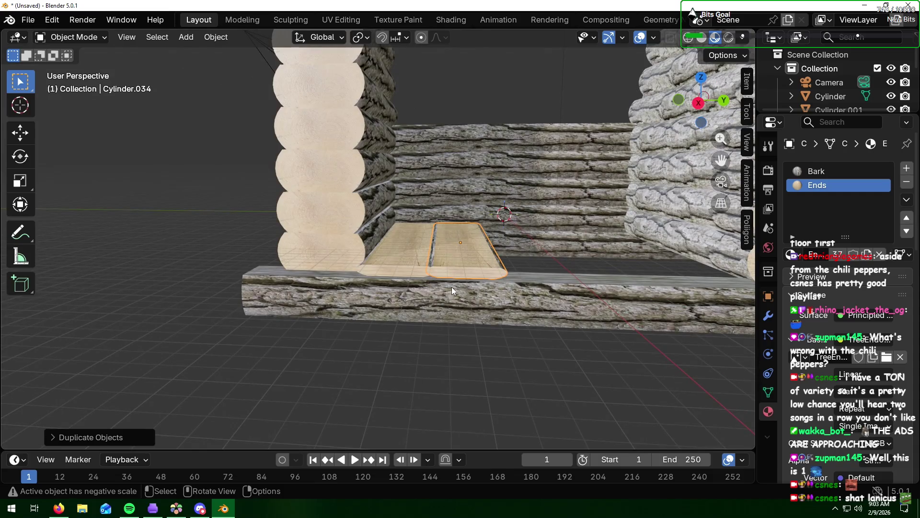
{"action": "key", "text": "g"}
{"action": "key", "text": "y"}
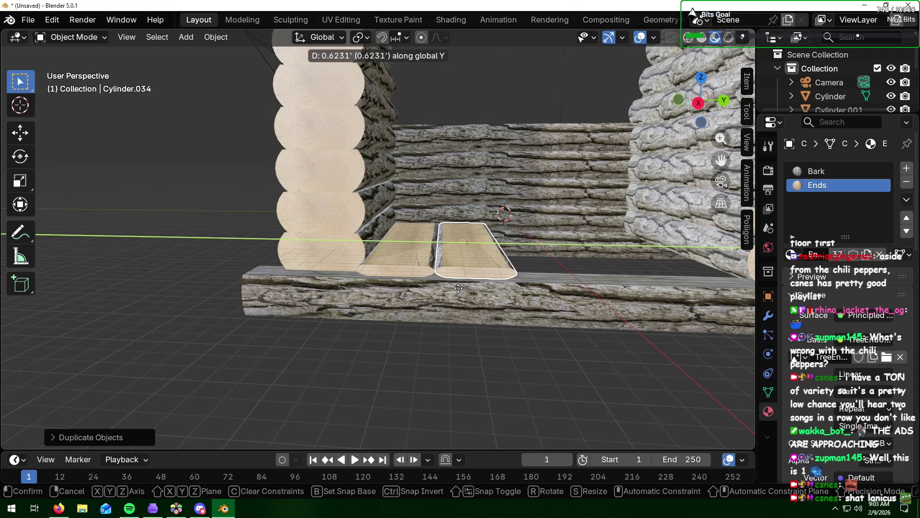
{"action": "left_click", "coordinate": [458, 288]}
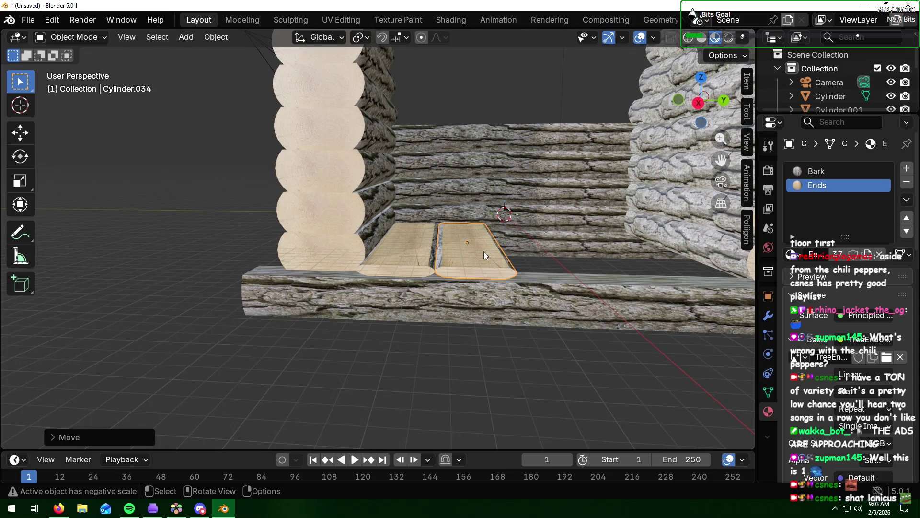
{"action": "key", "text": "shift+d"}
{"action": "key", "text": "y"}
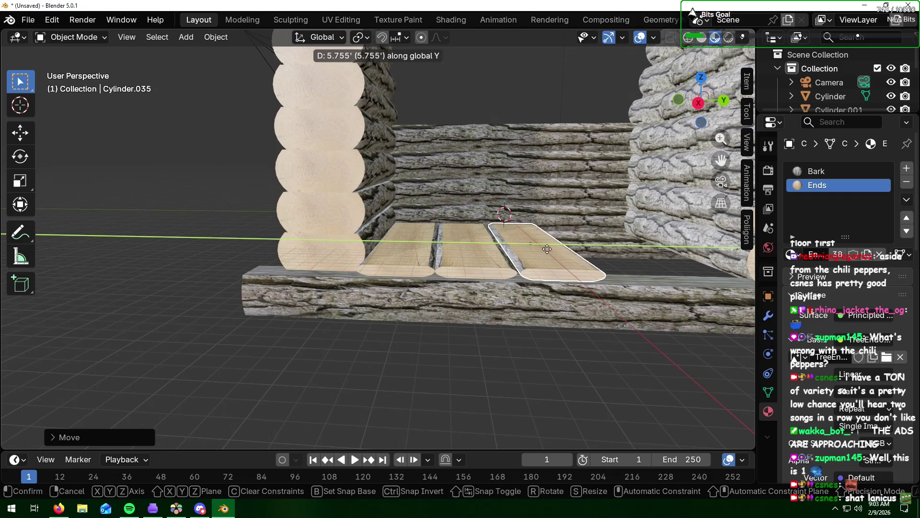
{"action": "left_click", "coordinate": [551, 300]}
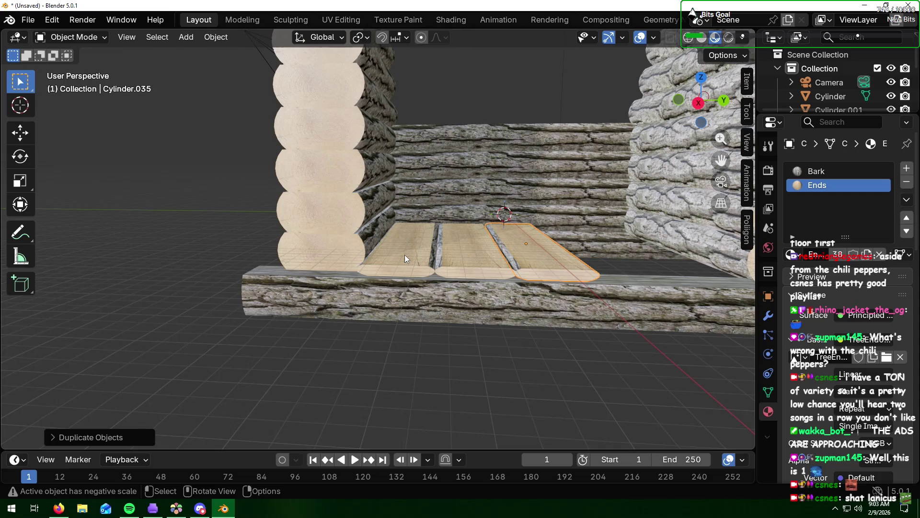
{"action": "key", "text": "ctrl+z"}
{"action": "key", "text": "ctrl+z"}
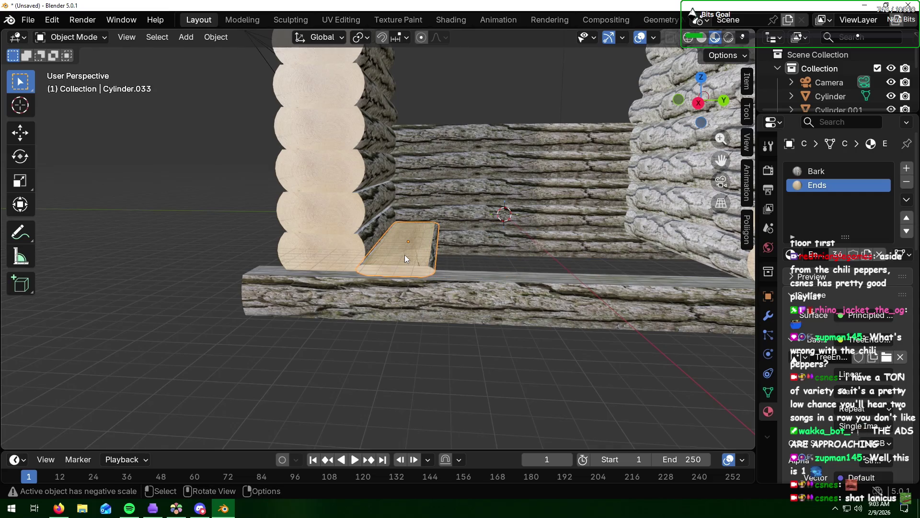
- Narrow the plank along Y and slide it against the side wall
{"action": "key", "text": "s"}
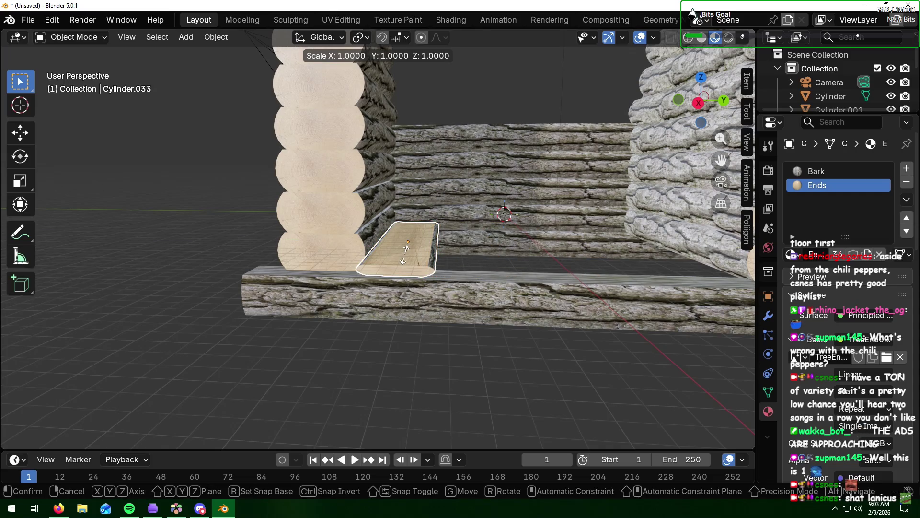
{"action": "key", "text": "y"}
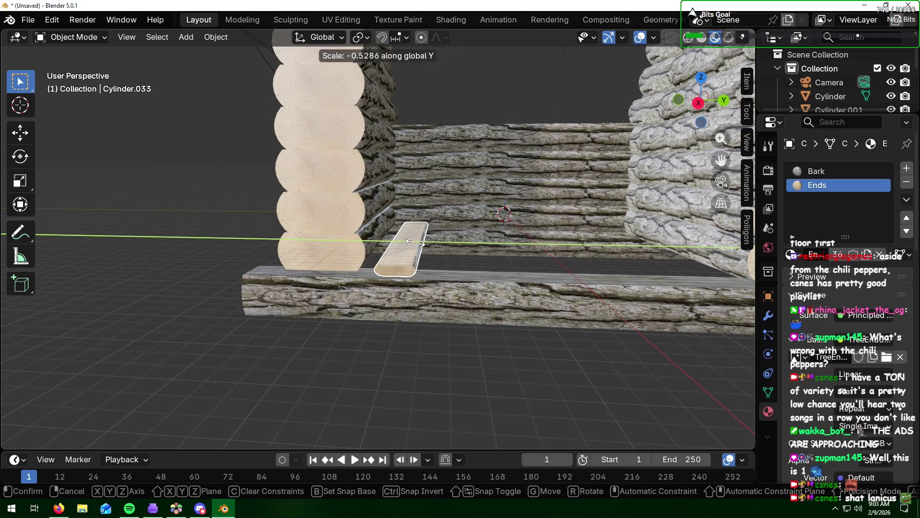
{"action": "left_click", "coordinate": [414, 242]}
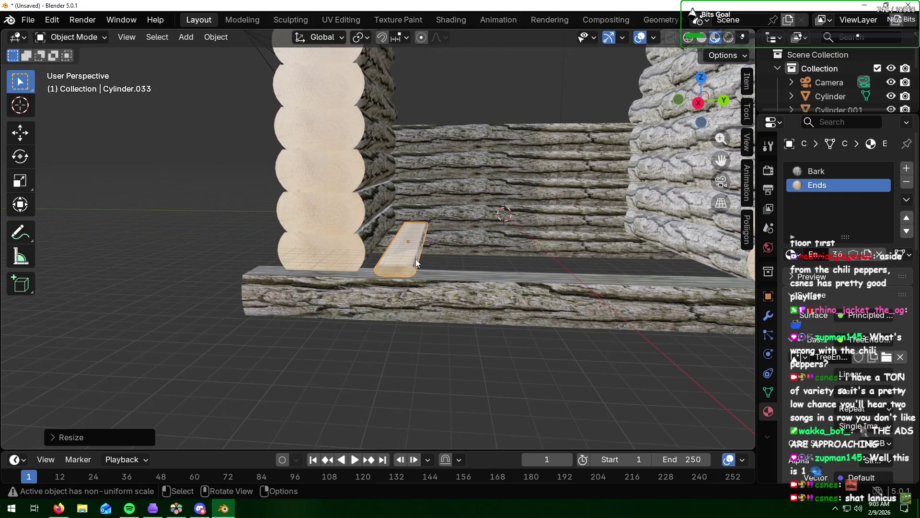
{"action": "key", "text": "g"}
{"action": "key", "text": "y"}
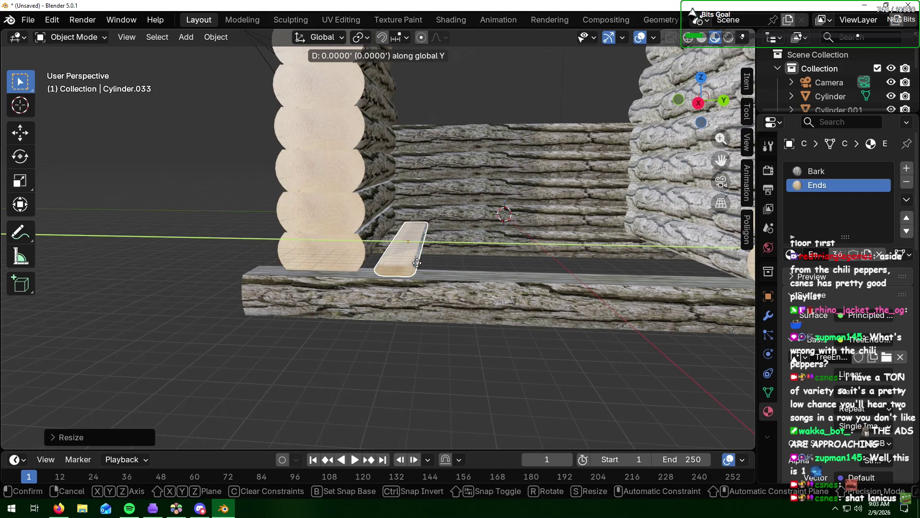
{"action": "left_click", "coordinate": [406, 261]}
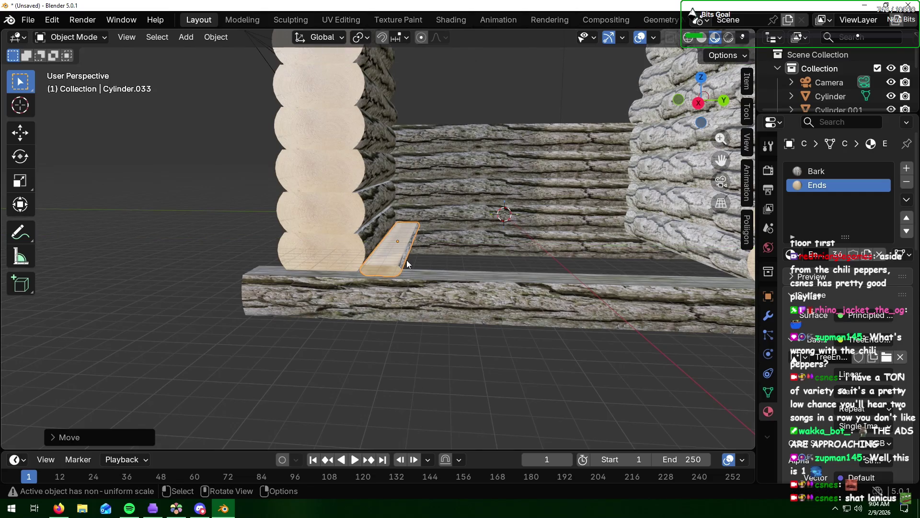
- Duplicate the narrow plank along Y and nudge the copy beside the first
{"action": "key", "text": "shift+d"}
{"action": "key", "text": "y"}
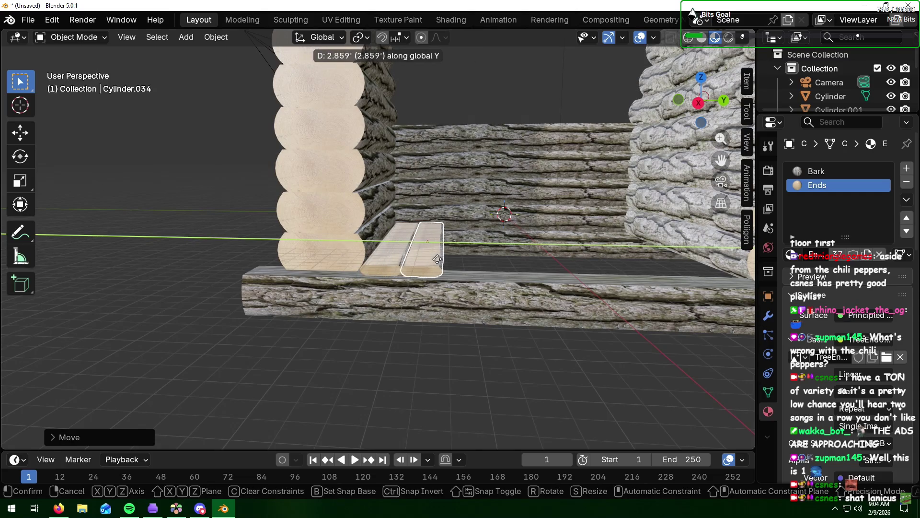
{"action": "left_click", "coordinate": [434, 258]}
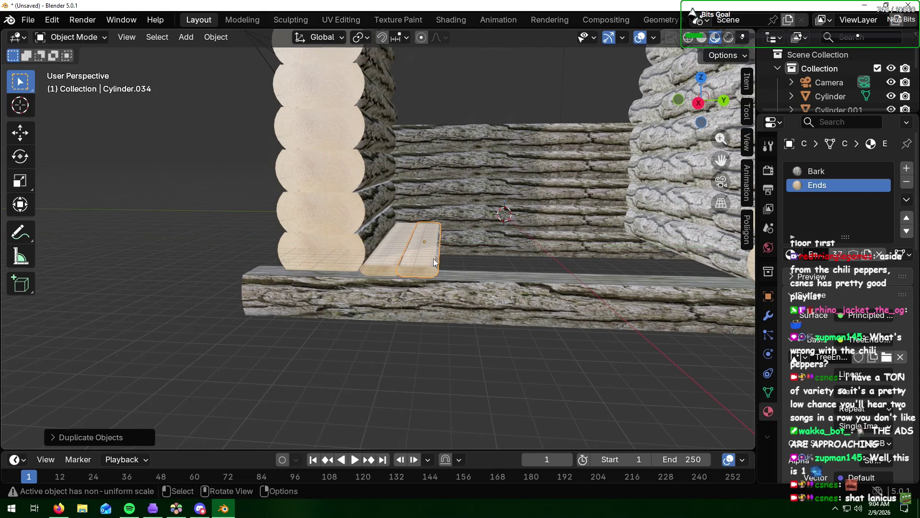
{"action": "mouse_move", "coordinate": [431, 263]}
{"action": "middle_mouse_down"}
{"action": "mouse_move", "coordinate": [435, 270]}
{"action": "mouse_move", "coordinate": [439, 259]}
{"action": "mouse_move", "coordinate": [426, 270]}
{"action": "middle_mouse_up"}
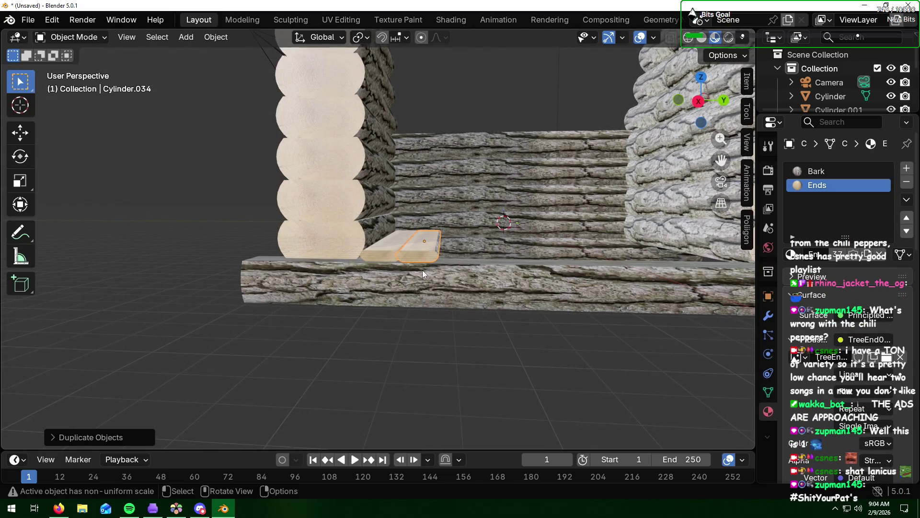
{"action": "key", "text": "g"}
{"action": "key", "text": "y"}
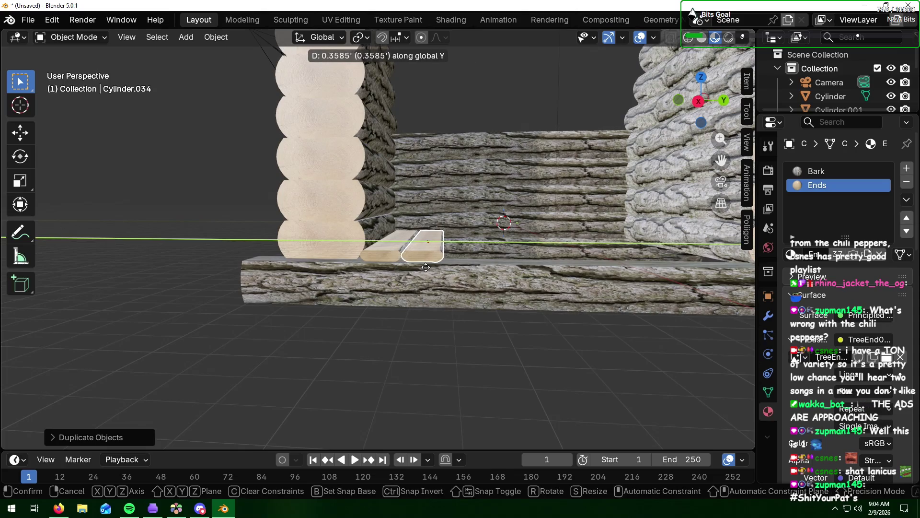
{"action": "left_click", "coordinate": [427, 271]}
- Duplicate two more planks along Y, extending the floor to about five boards
{"action": "key", "text": "shift+d"}
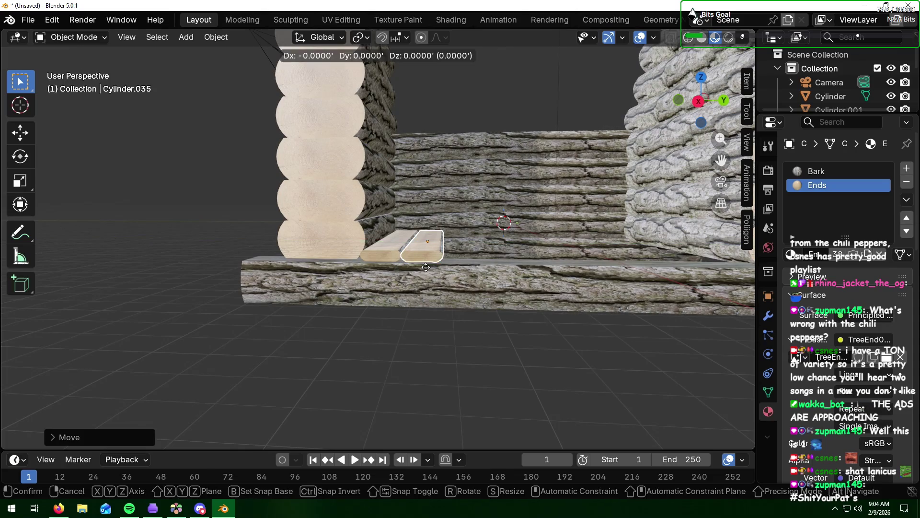
{"action": "key", "text": "y"}
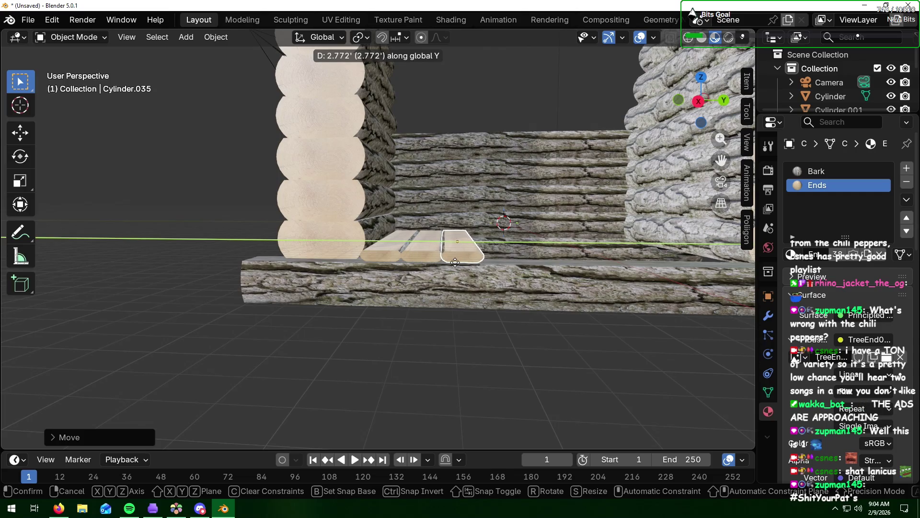
{"action": "left_click", "coordinate": [454, 262]}
{"action": "key", "text": "shift+d"}
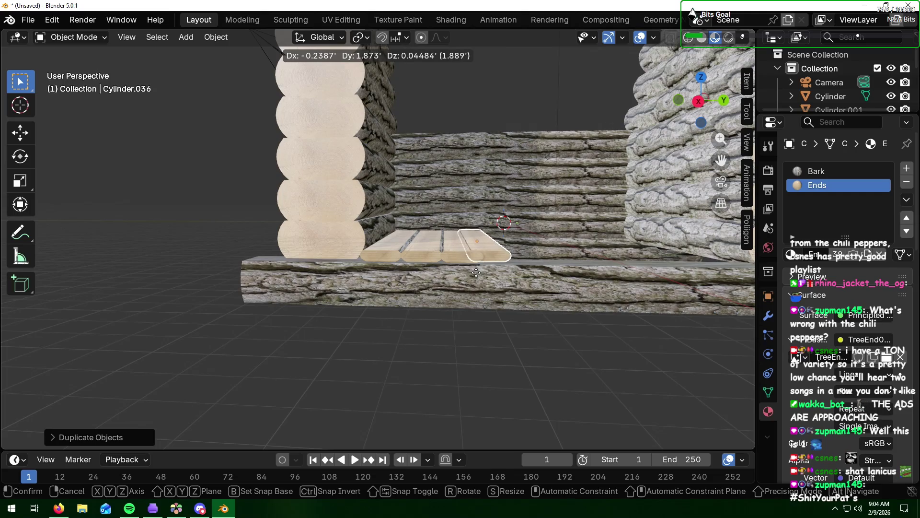
{"action": "key", "text": "y"}
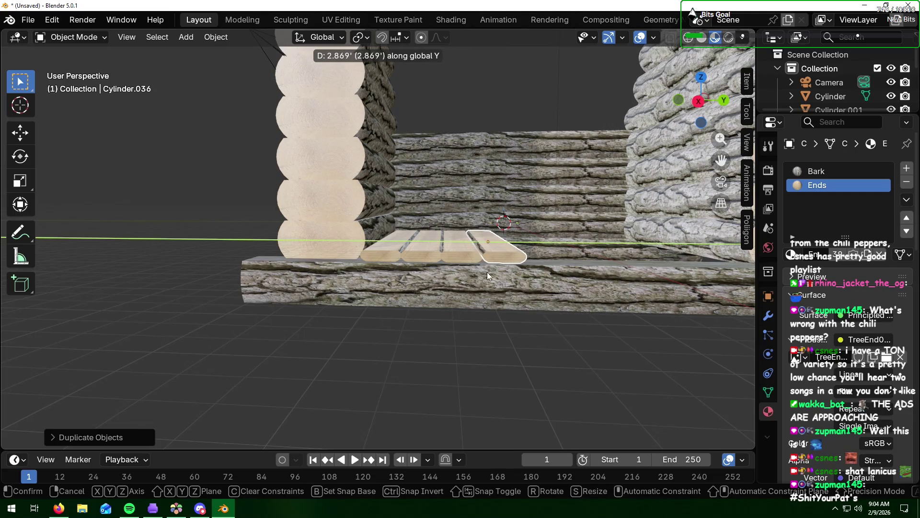
{"action": "left_click", "coordinate": [494, 271]}
{"action": "mouse_move", "coordinate": [494, 271]}
{"action": "middle_mouse_down"}
{"action": "mouse_move", "coordinate": [474, 327]}
{"action": "mouse_move", "coordinate": [495, 257]}
{"action": "mouse_move", "coordinate": [482, 310]}
{"action": "mouse_move", "coordinate": [456, 286]}
{"action": "middle_mouse_up"}
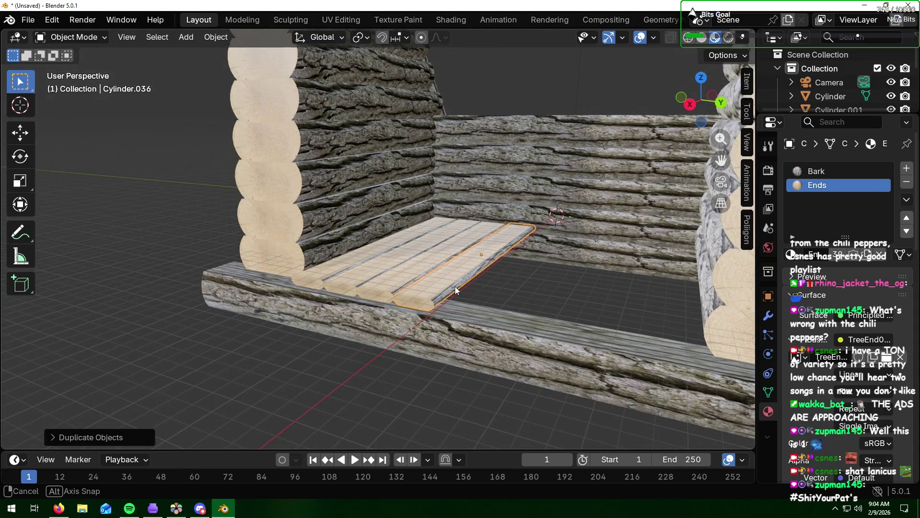
- Inspect the planks from above and undo the two most recent plank copies
{"action": "middle_click_drag", "start_coordinate": [455, 286], "coordinate": [496, 284]}
{"action": "mouse_move", "coordinate": [512, 232]}
{"action": "middle_mouse_down"}
{"action": "mouse_move", "coordinate": [419, 277]}
{"action": "mouse_move", "coordinate": [374, 310]}
{"action": "mouse_move", "coordinate": [378, 325]}
{"action": "mouse_move", "coordinate": [283, 244]}
{"action": "mouse_move", "coordinate": [425, 274]}
{"action": "mouse_move", "coordinate": [482, 260]}
{"action": "mouse_move", "coordinate": [497, 245]}
{"action": "mouse_move", "coordinate": [496, 270]}
{"action": "middle_mouse_up"}
{"action": "scroll", "coordinate": [496, 270], "scroll_direction": "up", "scroll_amount": 3}
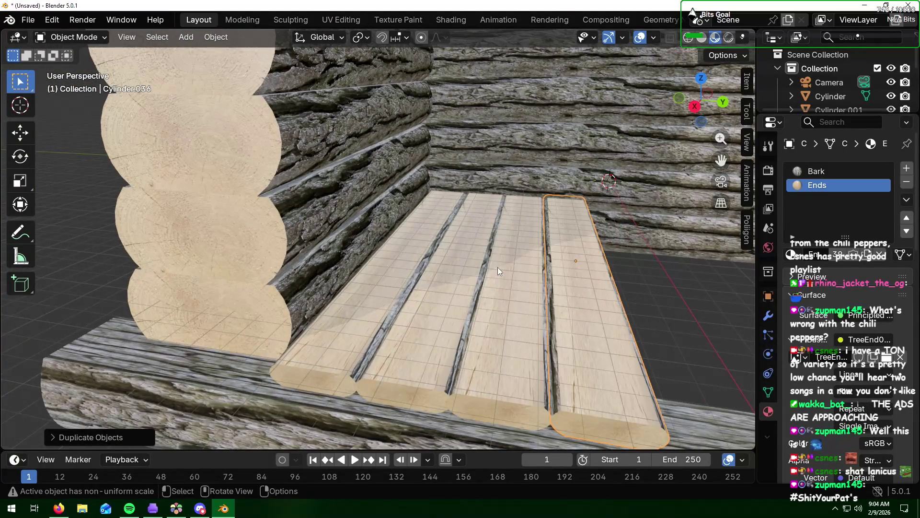
{"action": "key", "text": "ctrl+z"}
{"action": "key", "text": "ctrl+z"}
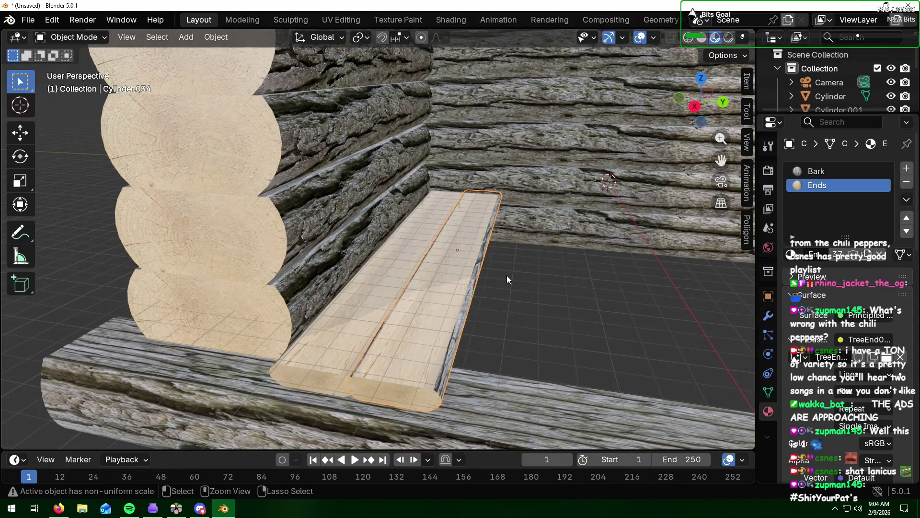
{"action": "key", "text": "ctrl+z"}
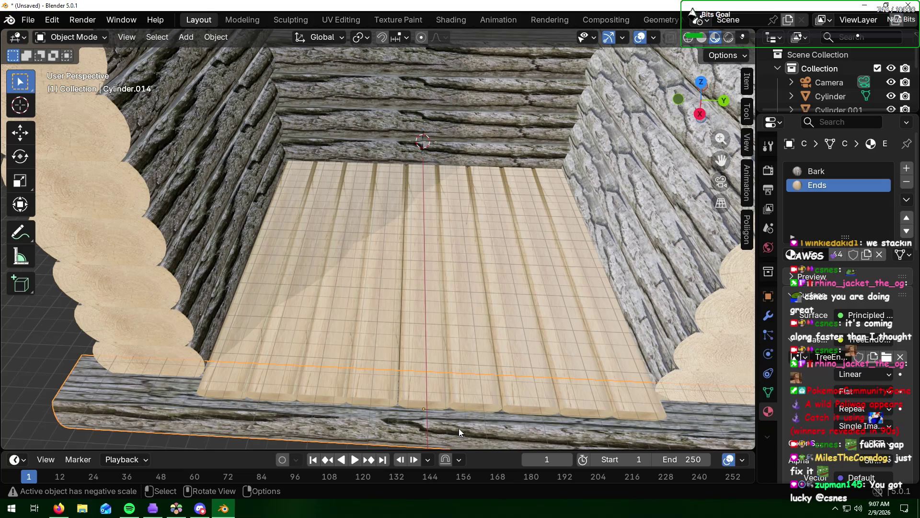
- Review the filled floor from a low angle and clear the selection
{"action": "middle_click_drag", "start_coordinate": [459, 428], "coordinate": [484, 387]}
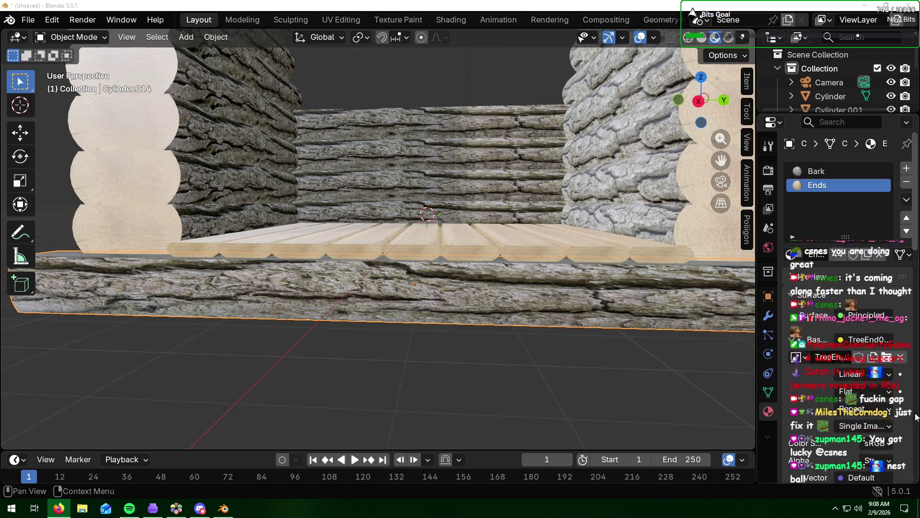
{"action": "left_click", "coordinate": [586, 404]}
{"action": "mouse_move", "coordinate": [573, 375]}
{"action": "middle_mouse_down"}
{"action": "mouse_move", "coordinate": [562, 397]}
{"action": "mouse_move", "coordinate": [583, 385]}
{"action": "middle_mouse_up"}
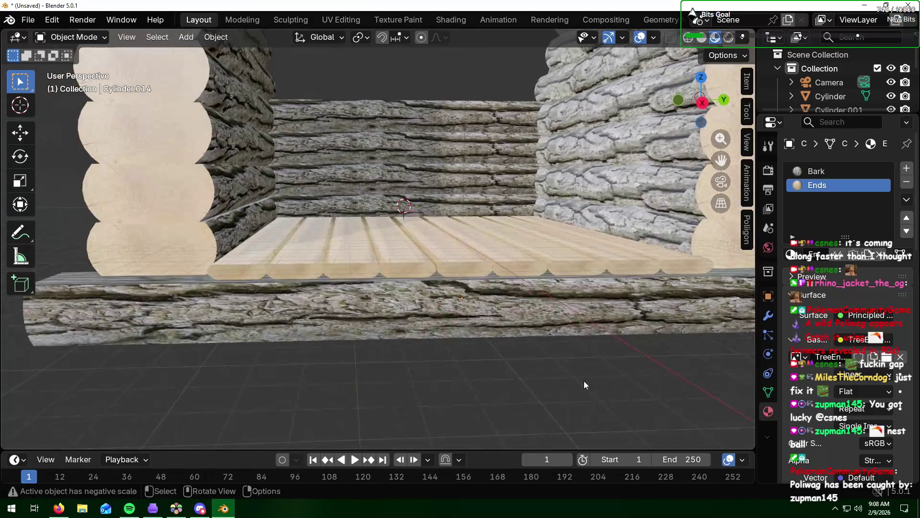
{"action": "scroll", "coordinate": [548, 224], "scroll_direction": "down", "scroll_amount": 2}
{"action": "scroll", "coordinate": [548, 245], "scroll_direction": "down", "scroll_amount": 2}
{"action": "scroll", "coordinate": [548, 240], "scroll_direction": "down", "scroll_amount": 2}
{"action": "scroll", "coordinate": [549, 240], "scroll_direction": "down", "scroll_amount": 1}
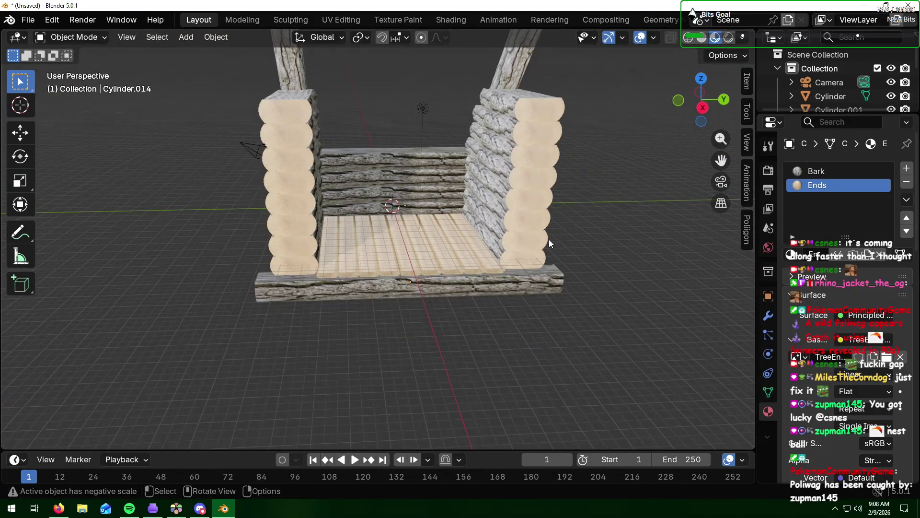
{"action": "middle_click_drag", "start_coordinate": [512, 228], "coordinate": [509, 220]}
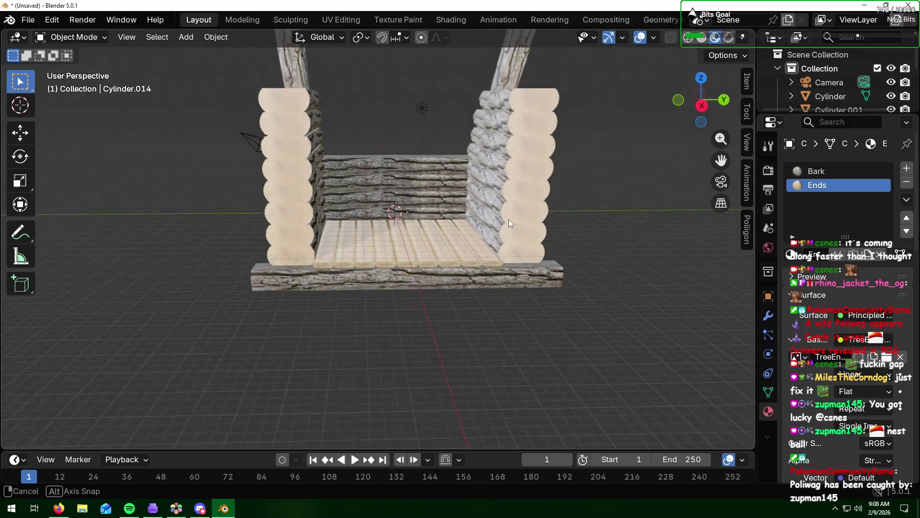
{"action": "middle_click_drag", "start_coordinate": [509, 108], "coordinate": [475, 166]}
{"action": "scroll", "coordinate": [473, 162], "scroll_direction": "up", "scroll_amount": 1}
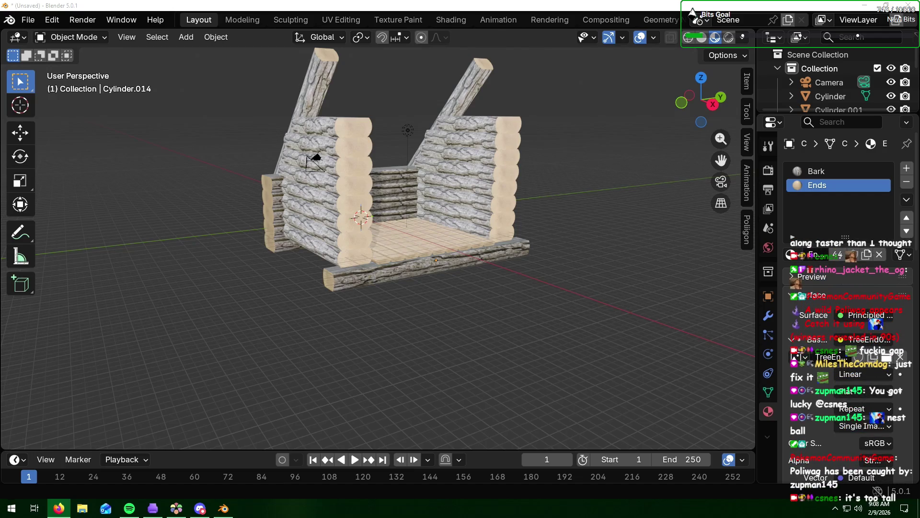
{"action": "key", "text": "alt+Tab"}
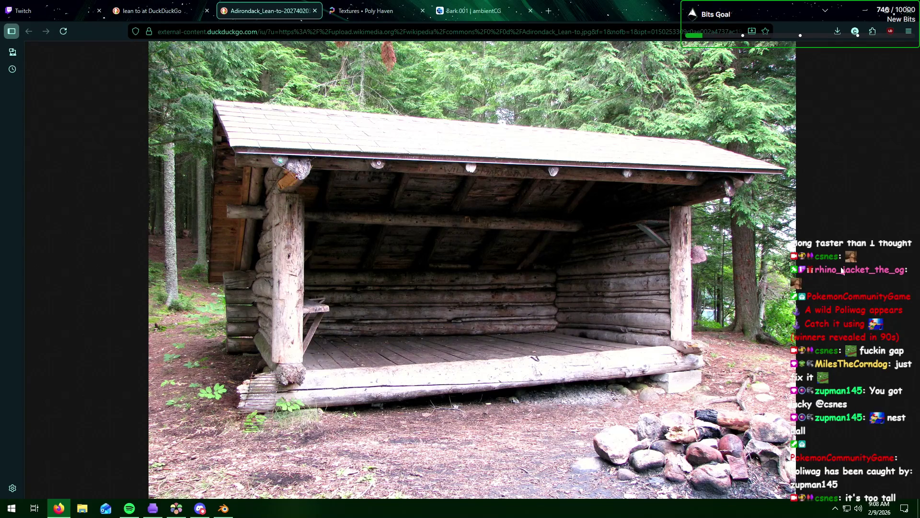
{"action": "key", "text": "alt+Tab"}
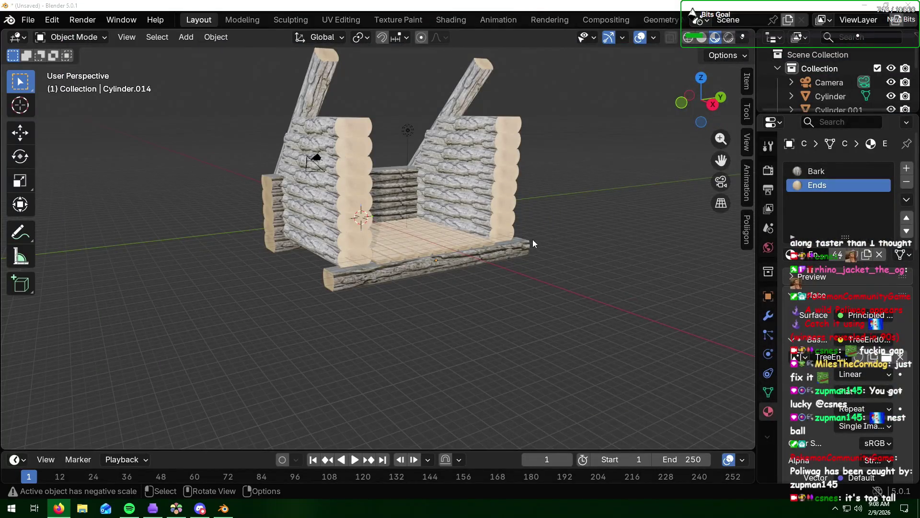
- Select the left slanted roof log from a side view and delete it
{"action": "left_click", "coordinate": [523, 260]}
{"action": "left_click", "coordinate": [203, 280]}
{"action": "middle_click_drag", "start_coordinate": [203, 280], "coordinate": [311, 280]}
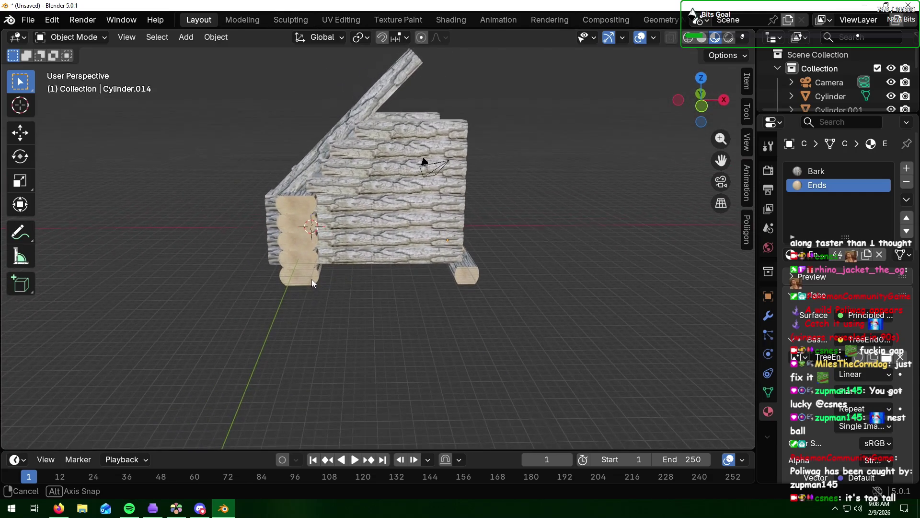
{"action": "left_click", "coordinate": [360, 107]}
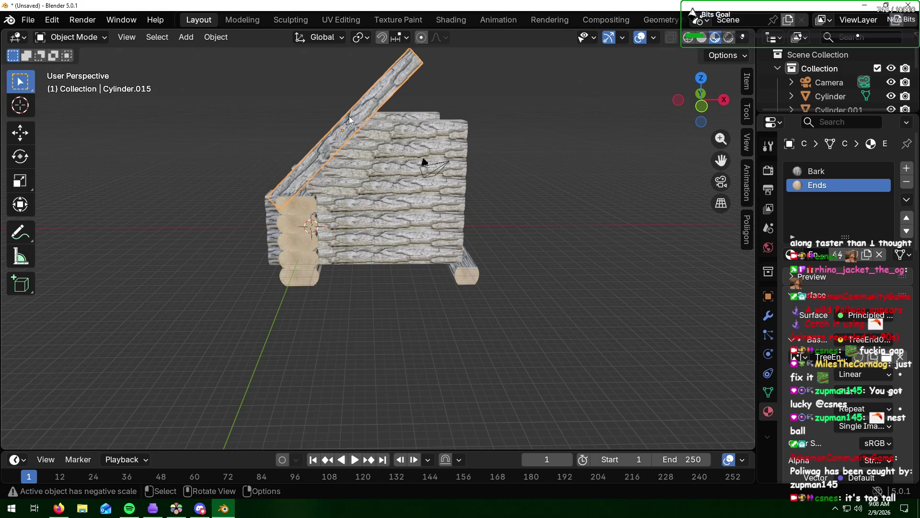
{"action": "middle_click_drag", "start_coordinate": [320, 123], "coordinate": [358, 144]}
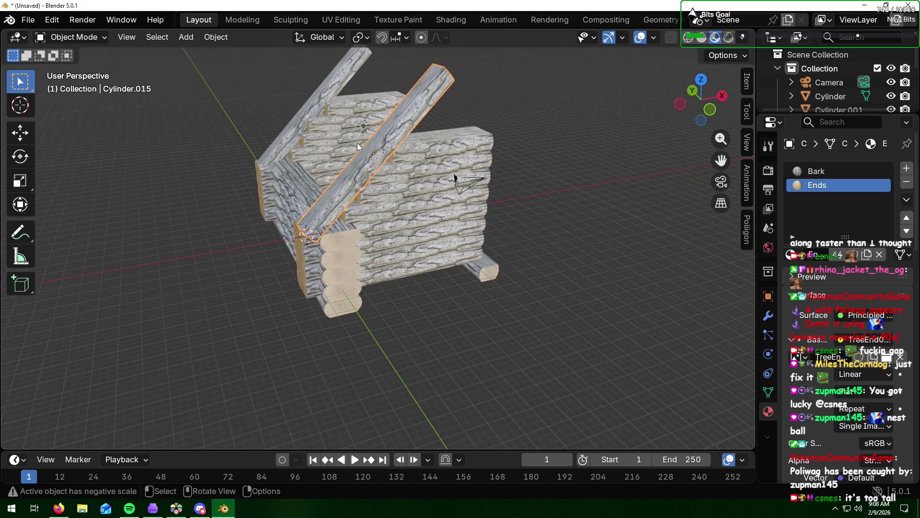
{"action": "left_click", "coordinate": [335, 74]}
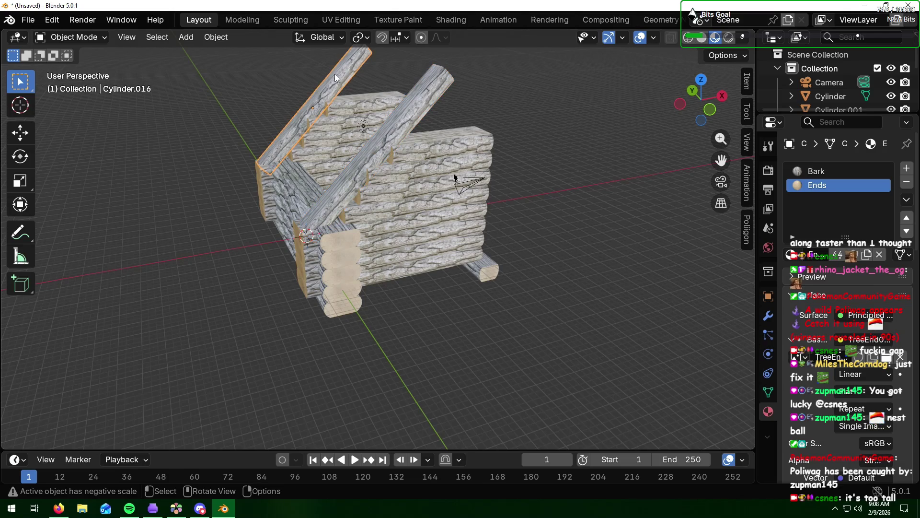
{"action": "key", "text": "x"}
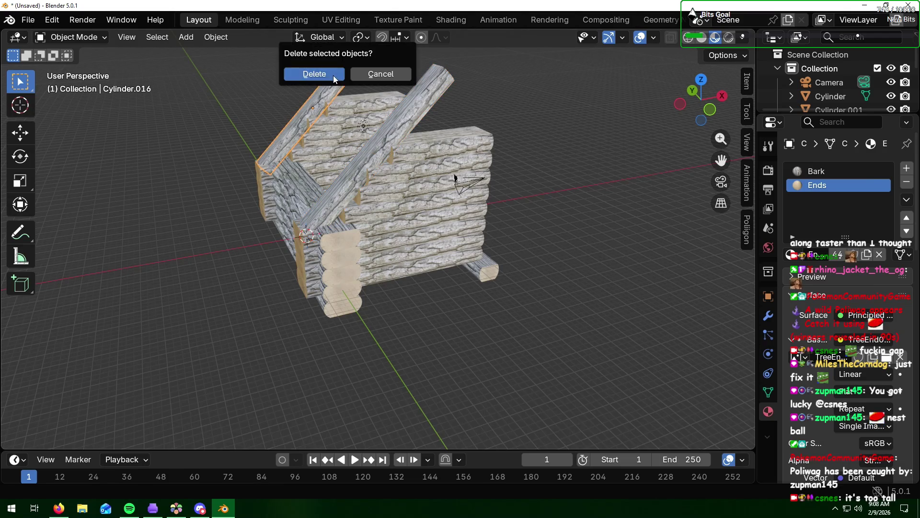
{"action": "left_click", "coordinate": [333, 75]}
{"action": "left_click", "coordinate": [410, 105]}
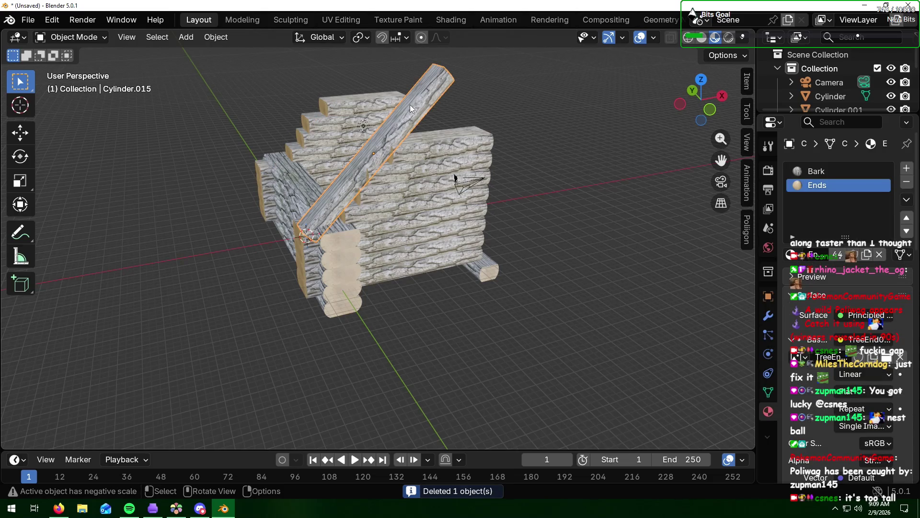
- Scale the remaining rafter slightly smaller, then restore the left rafter as a copy
{"action": "key", "text": "s"}
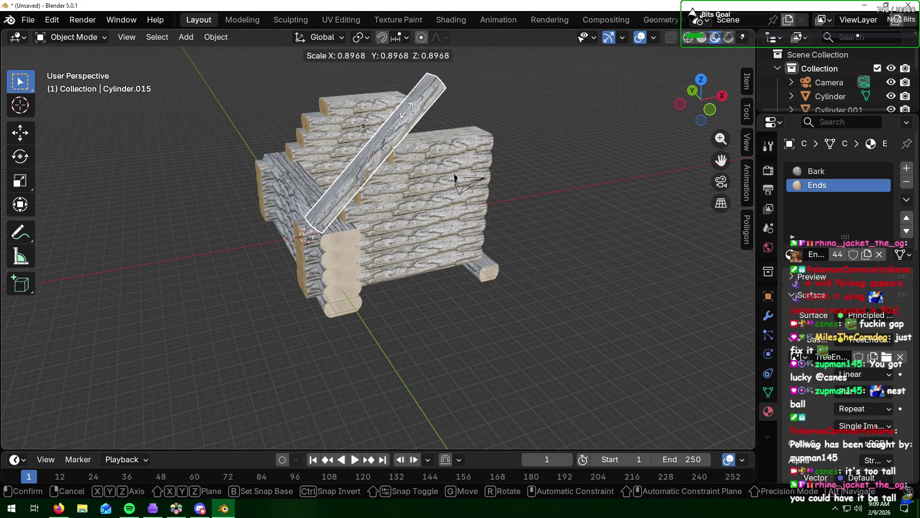
{"action": "left_click", "coordinate": [355, 152]}
{"action": "mouse_move", "coordinate": [270, 162]}
{"action": "middle_mouse_down"}
{"action": "mouse_move", "coordinate": [360, 148]}
{"action": "mouse_move", "coordinate": [264, 150]}
{"action": "middle_mouse_up"}
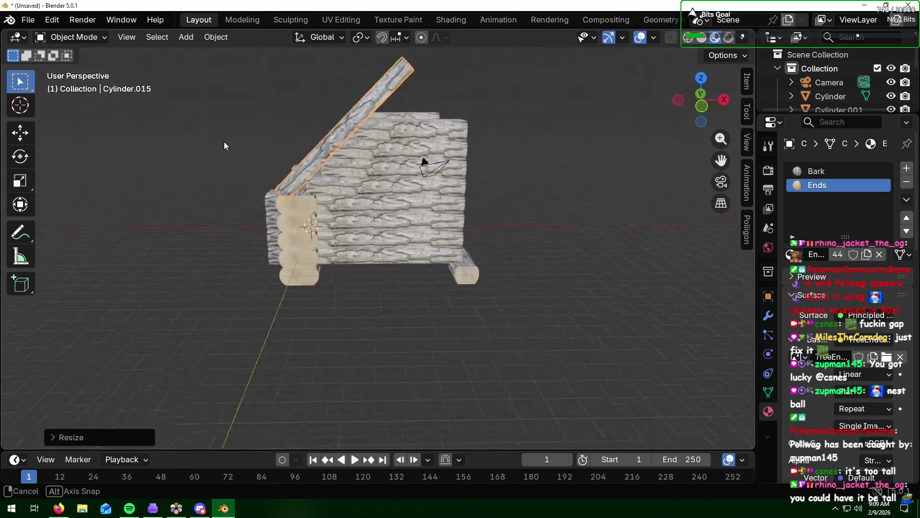
{"action": "left_click", "coordinate": [264, 150]}
{"action": "key", "text": "ctrl+v"}
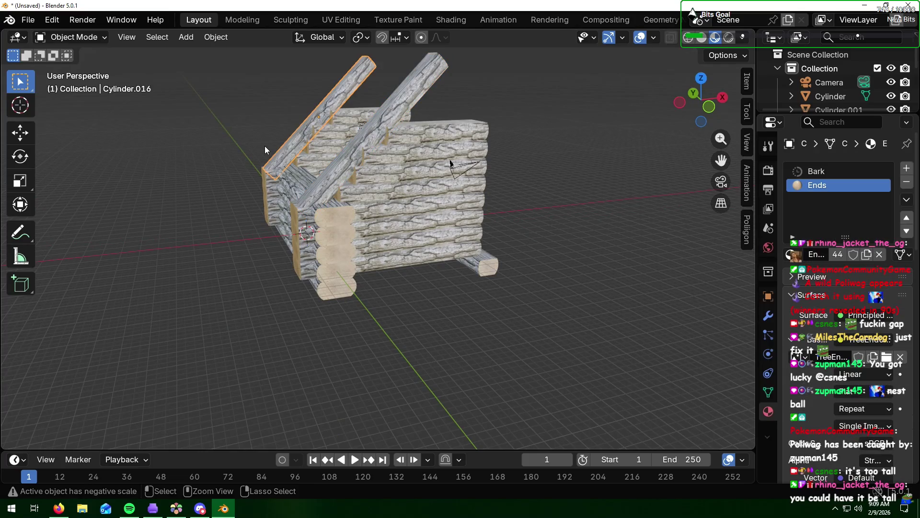
{"action": "left_click", "coordinate": [625, 268]}
{"action": "middle_click_drag", "start_coordinate": [625, 268], "coordinate": [451, 215]}
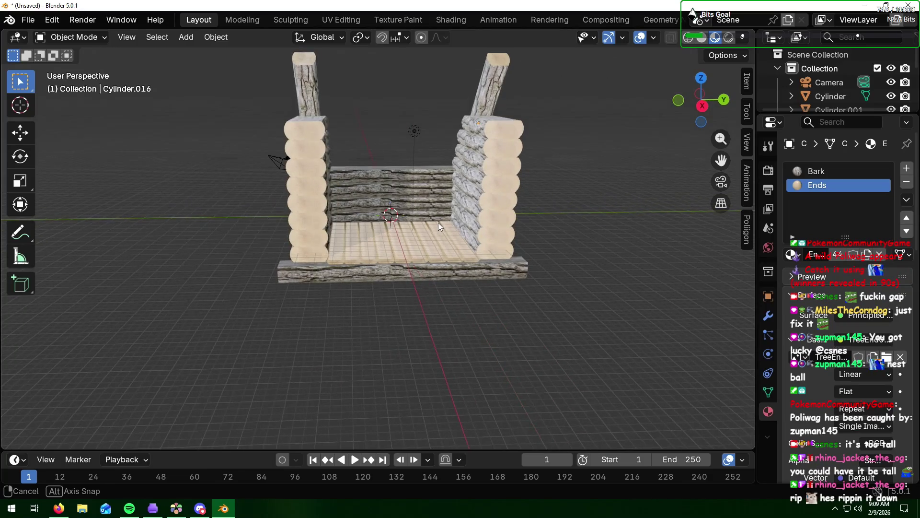
- Orbit around the cabin to study the rafters, then select the right rafter log
{"action": "middle_click_drag", "start_coordinate": [452, 216], "coordinate": [439, 223]}
{"action": "key", "text": "alt+Tab"}
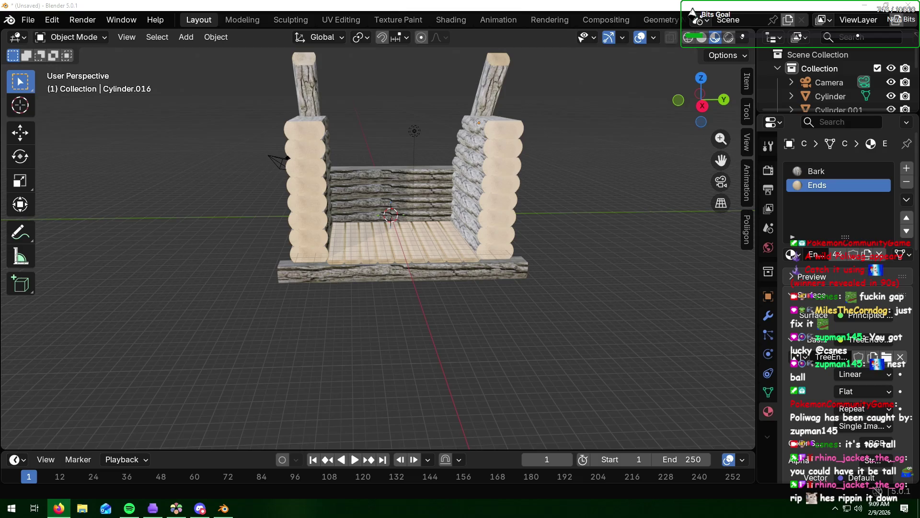
{"action": "mouse_move", "coordinate": [562, 283]}
{"action": "middle_mouse_down"}
{"action": "mouse_move", "coordinate": [548, 325]}
{"action": "mouse_move", "coordinate": [548, 288]}
{"action": "middle_mouse_up"}
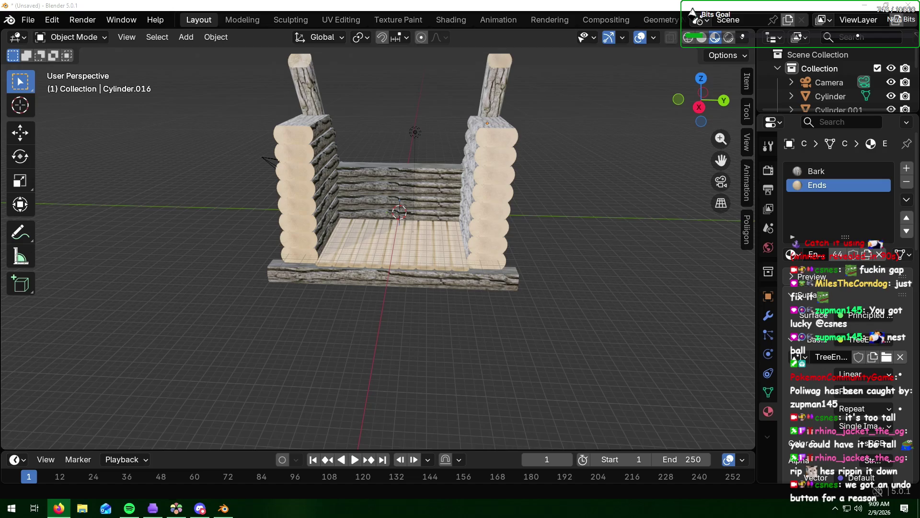
{"action": "mouse_move", "coordinate": [518, 258]}
{"action": "middle_mouse_down"}
{"action": "mouse_move", "coordinate": [629, 226]}
{"action": "mouse_move", "coordinate": [661, 278]}
{"action": "mouse_move", "coordinate": [701, 261]}
{"action": "mouse_move", "coordinate": [687, 247]}
{"action": "mouse_move", "coordinate": [707, 261]}
{"action": "mouse_move", "coordinate": [372, 123]}
{"action": "middle_mouse_up"}
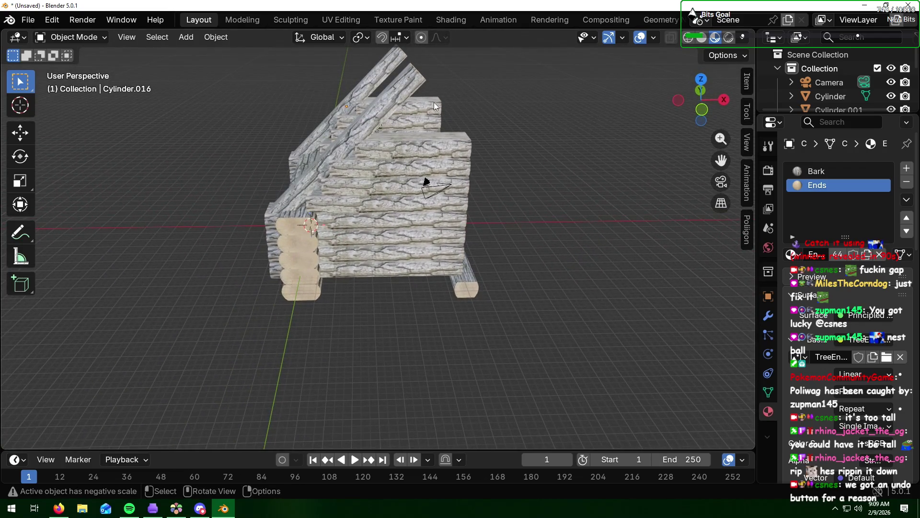
{"action": "mouse_move", "coordinate": [488, 88]}
{"action": "middle_mouse_down"}
{"action": "mouse_move", "coordinate": [487, 195]}
{"action": "mouse_move", "coordinate": [483, 170]}
{"action": "mouse_move", "coordinate": [503, 113]}
{"action": "mouse_move", "coordinate": [492, 135]}
{"action": "mouse_move", "coordinate": [493, 127]}
{"action": "middle_mouse_up"}
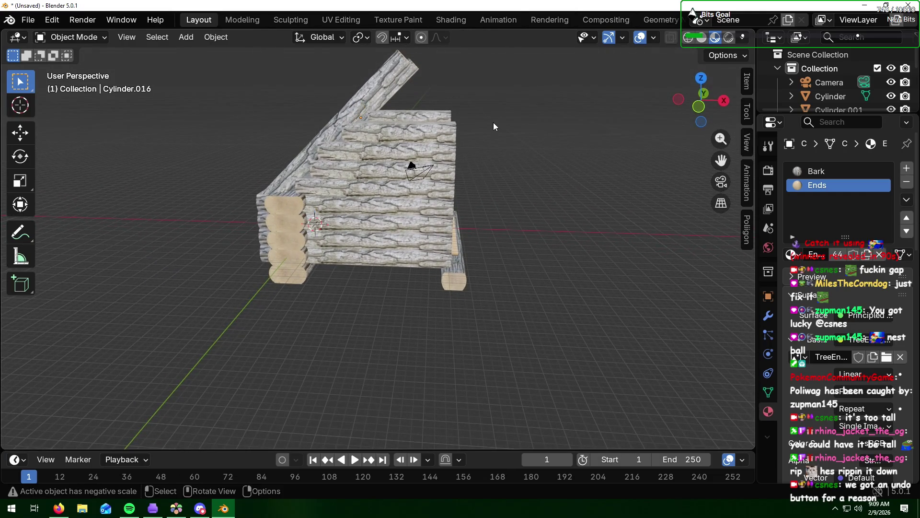
{"action": "mouse_move", "coordinate": [513, 133]}
{"action": "middle_mouse_down"}
{"action": "mouse_move", "coordinate": [425, 142]}
{"action": "mouse_move", "coordinate": [385, 156]}
{"action": "middle_mouse_up"}
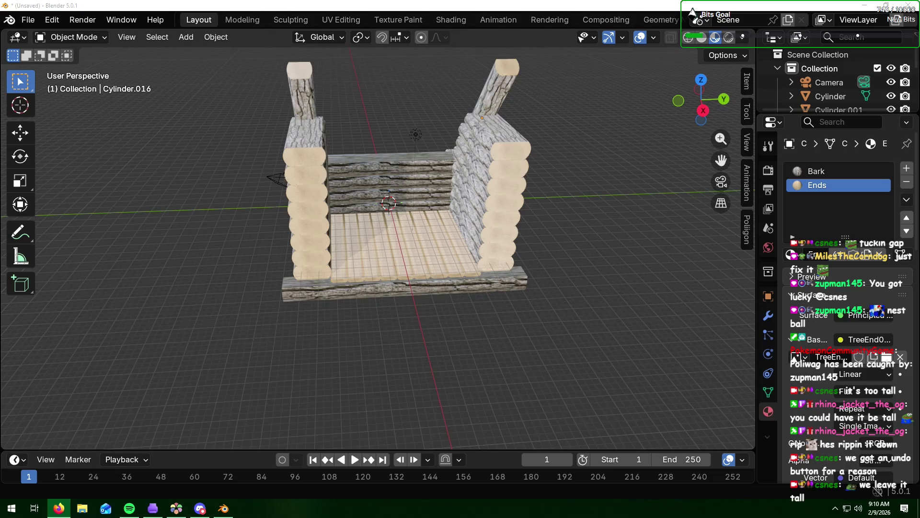
{"action": "left_click", "coordinate": [501, 82]}
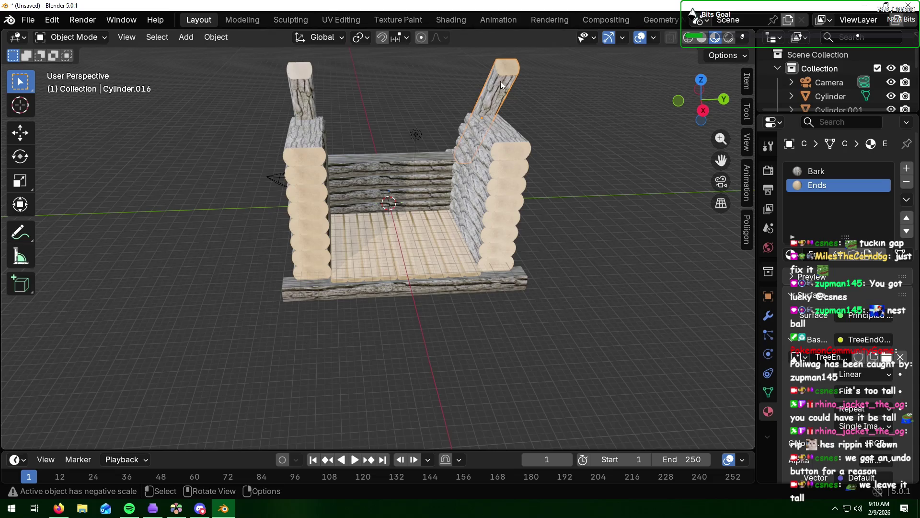
- Duplicate the right rafter along Y and slide the copy to the centre of the back wall
{"action": "key", "text": "shift+d"}
{"action": "key", "text": "y"}
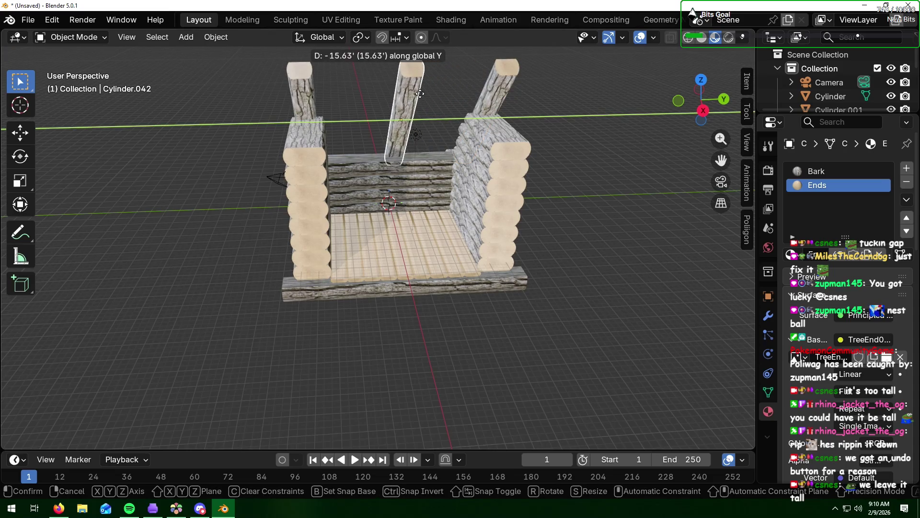
{"action": "left_click", "coordinate": [417, 97]}
{"action": "middle_click_drag", "start_coordinate": [483, 155], "coordinate": [470, 149]}
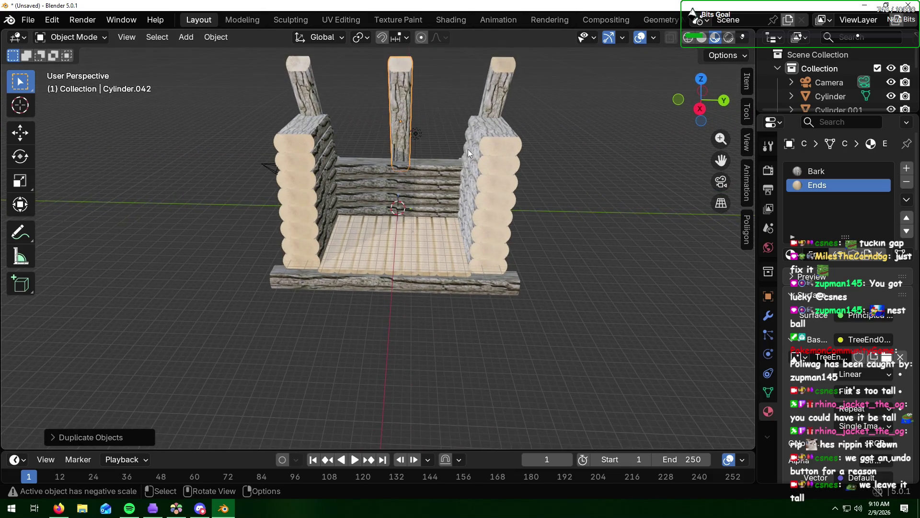
{"action": "key", "text": "g"}
{"action": "key", "text": "y"}
{"action": "left_click_drag", "start_coordinate": [468, 149], "coordinate": [553, 194]}
{"action": "left_click", "coordinate": [554, 193]}
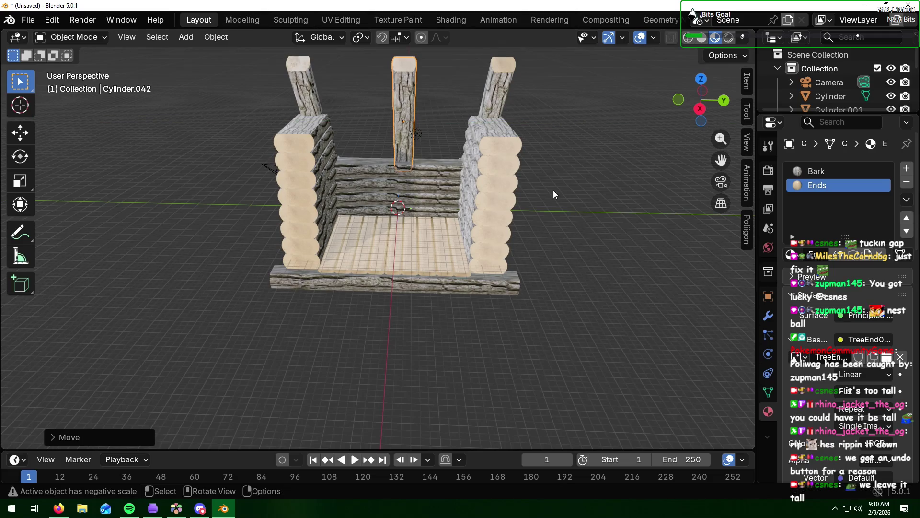
- Orbit around the cabin to inspect the three rafters
{"action": "left_click", "coordinate": [592, 199]}
{"action": "middle_click_drag", "start_coordinate": [179, 204], "coordinate": [481, 197]}
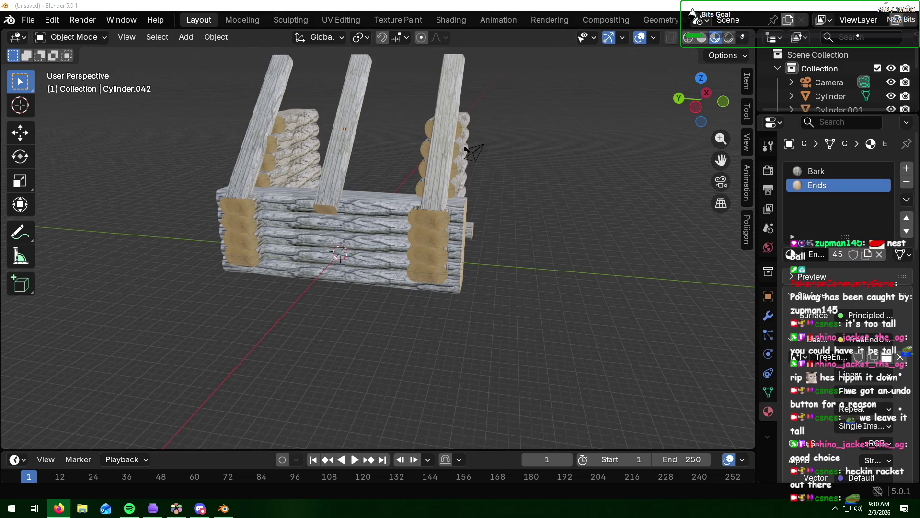
{"action": "mouse_move", "coordinate": [548, 219]}
{"action": "middle_mouse_down"}
{"action": "mouse_move", "coordinate": [428, 206]}
{"action": "mouse_move", "coordinate": [217, 229]}
{"action": "middle_mouse_up"}
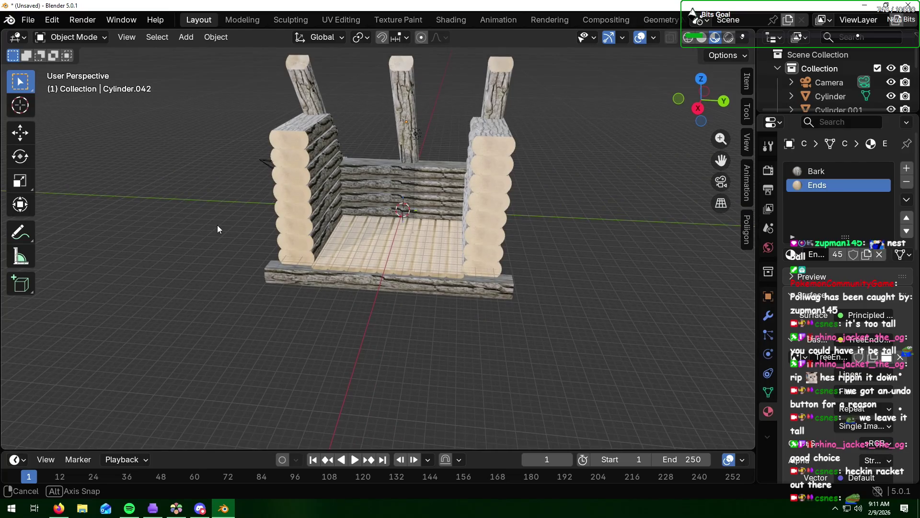
{"action": "middle_click_drag", "start_coordinate": [218, 226], "coordinate": [221, 224]}
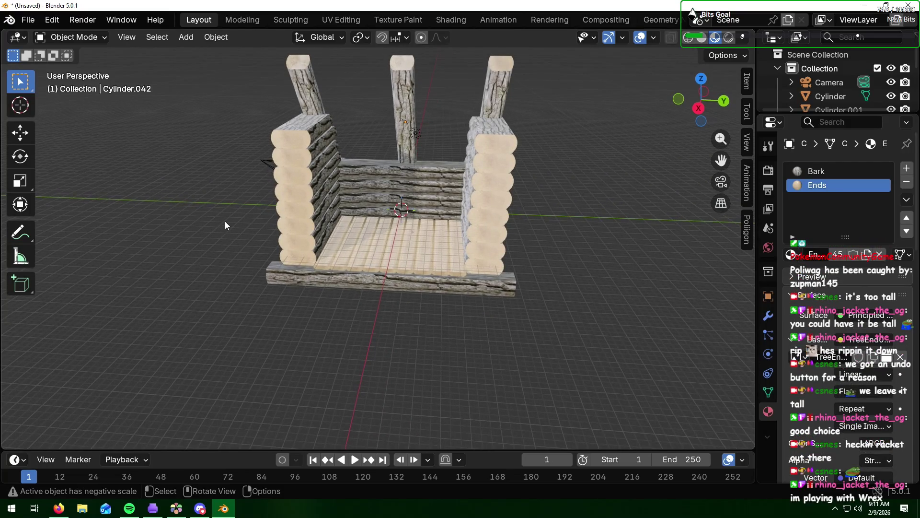
- Duplicate the bottom front log and raise the copy straight up along Z
{"action": "left_click", "coordinate": [375, 281]}
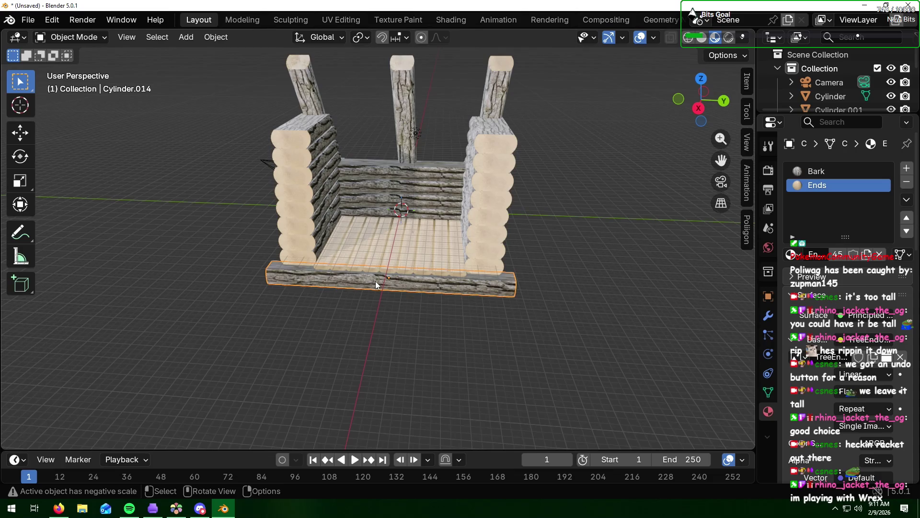
{"action": "key", "text": "shift+d"}
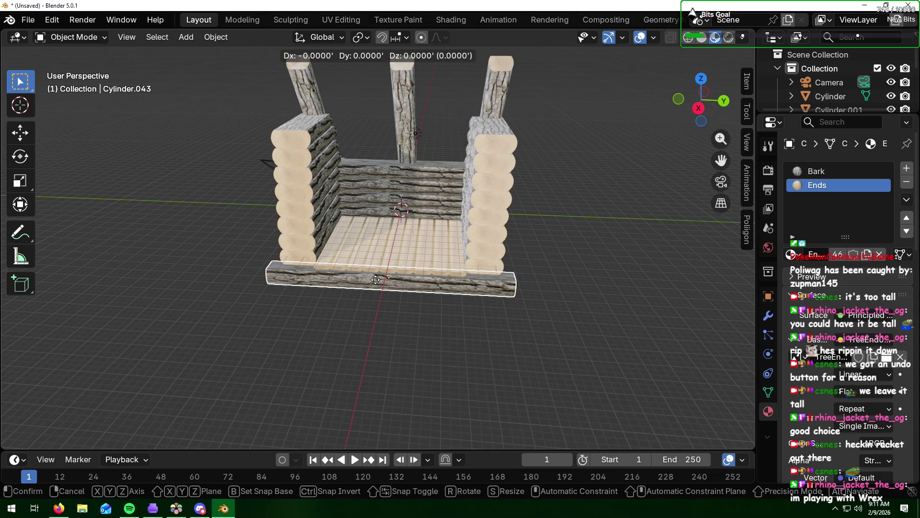
{"action": "key", "text": "z"}
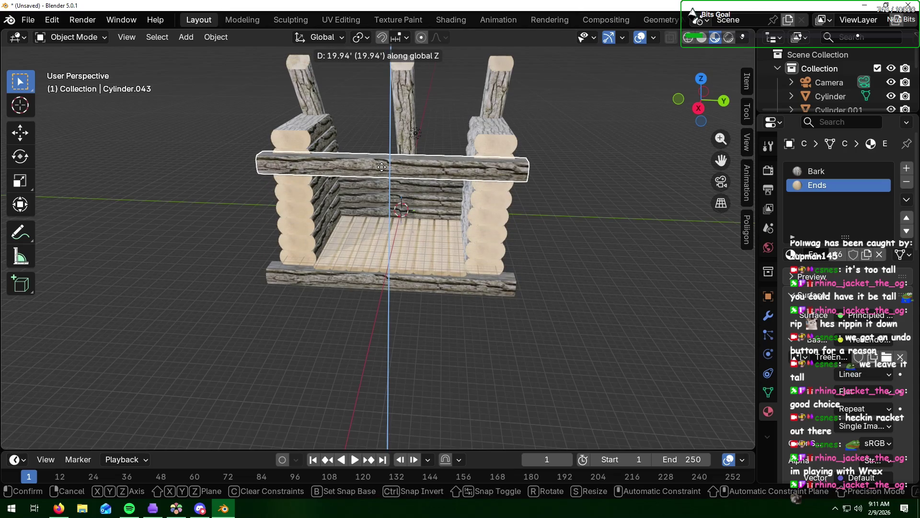
{"action": "left_click", "coordinate": [381, 167]}
{"action": "middle_click_drag", "start_coordinate": [381, 170], "coordinate": [476, 191]}
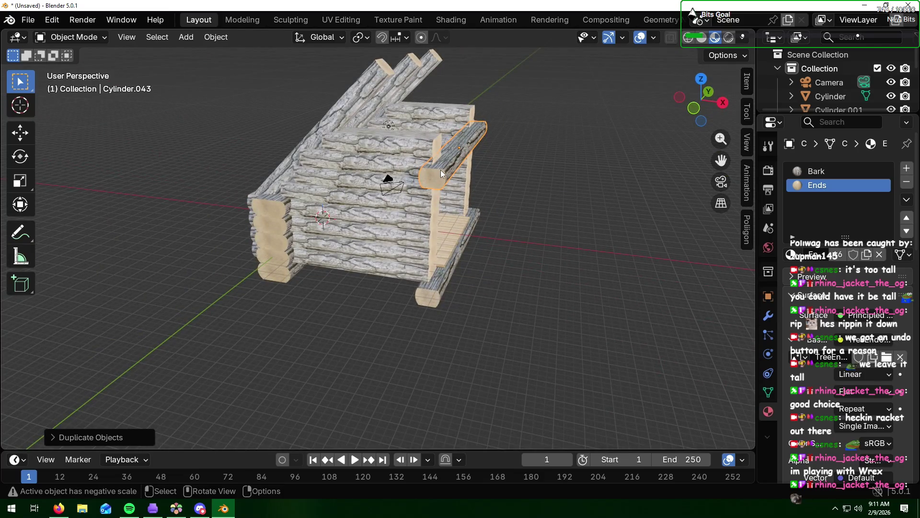
- Cancel an accidental delete, then slide the raised log along X to sit as a crossbeam
{"action": "key", "text": "x"}
{"action": "left_click", "coordinate": [480, 167]}
{"action": "key", "text": "g"}
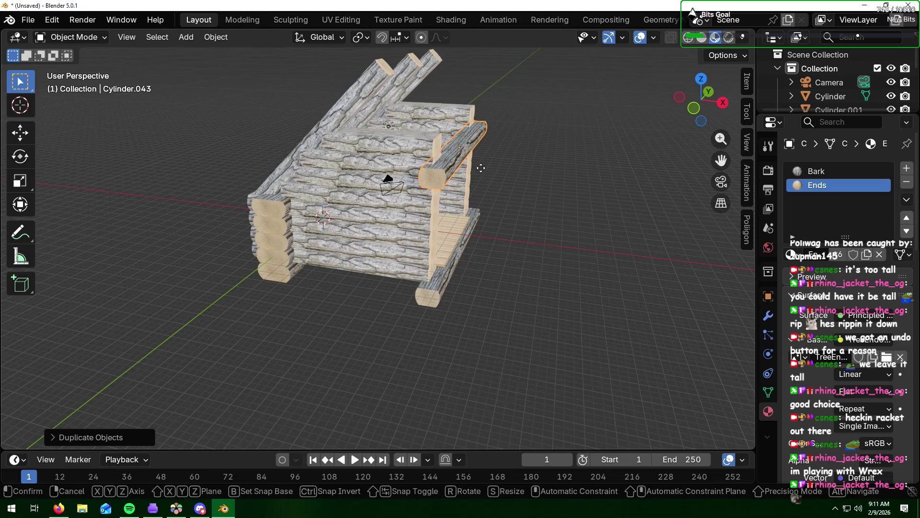
{"action": "key", "text": "x"}
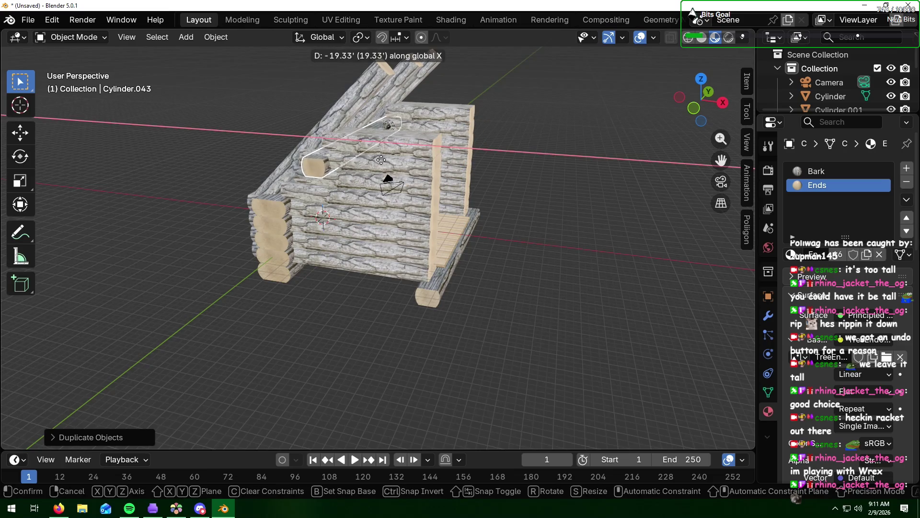
{"action": "left_click", "coordinate": [382, 160]}
{"action": "middle_click_drag", "start_coordinate": [380, 160], "coordinate": [366, 127]}
{"action": "scroll", "coordinate": [366, 127], "scroll_direction": "down", "scroll_amount": 2}
{"action": "scroll", "coordinate": [366, 129], "scroll_direction": "down", "scroll_amount": 3}
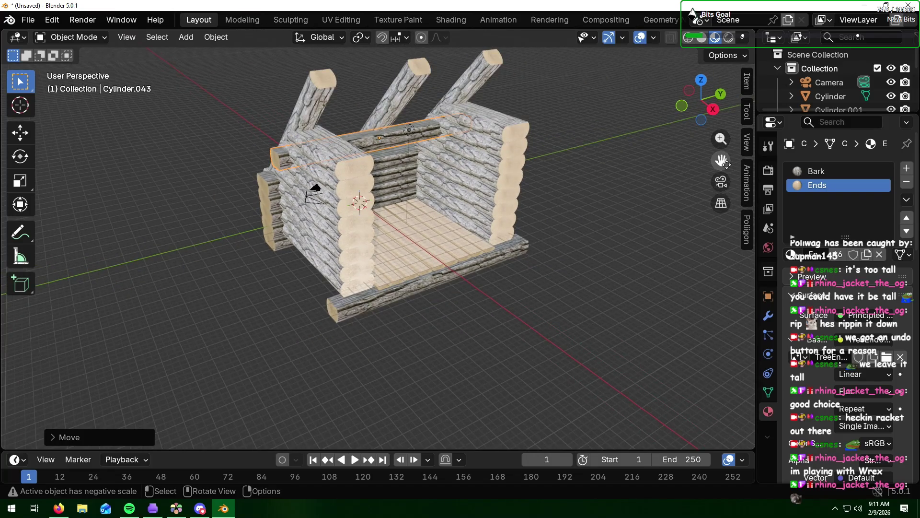
{"action": "left_click_drag", "start_coordinate": [721, 160], "coordinate": [786, 282]}
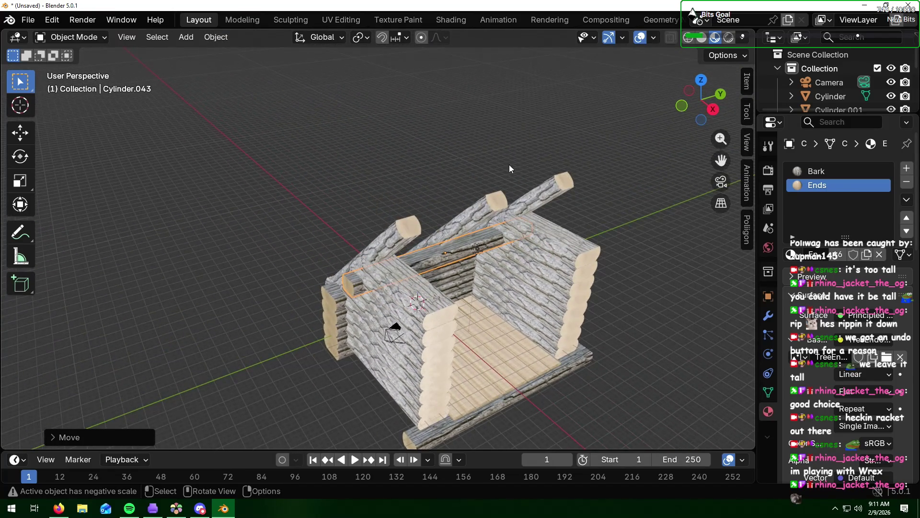
{"action": "scroll", "coordinate": [518, 265], "scroll_direction": "up", "scroll_amount": 5}
{"action": "mouse_move", "coordinate": [524, 282]}
{"action": "middle_mouse_down"}
{"action": "mouse_move", "coordinate": [523, 257]}
{"action": "mouse_move", "coordinate": [559, 268]}
{"action": "mouse_move", "coordinate": [596, 241]}
{"action": "mouse_move", "coordinate": [475, 255]}
{"action": "middle_mouse_up"}
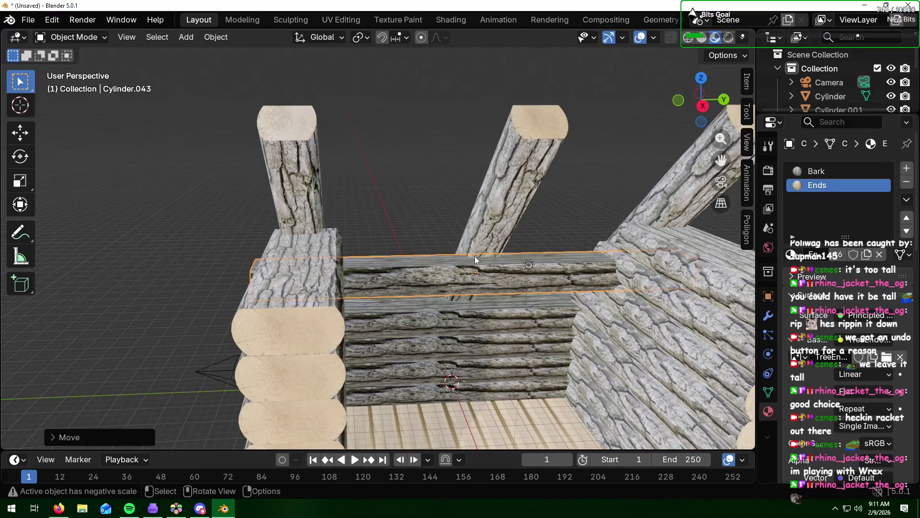
- Scale the crossbeam along Y so it fits between the side walls
{"action": "key", "text": "s"}
{"action": "key", "text": "x"}
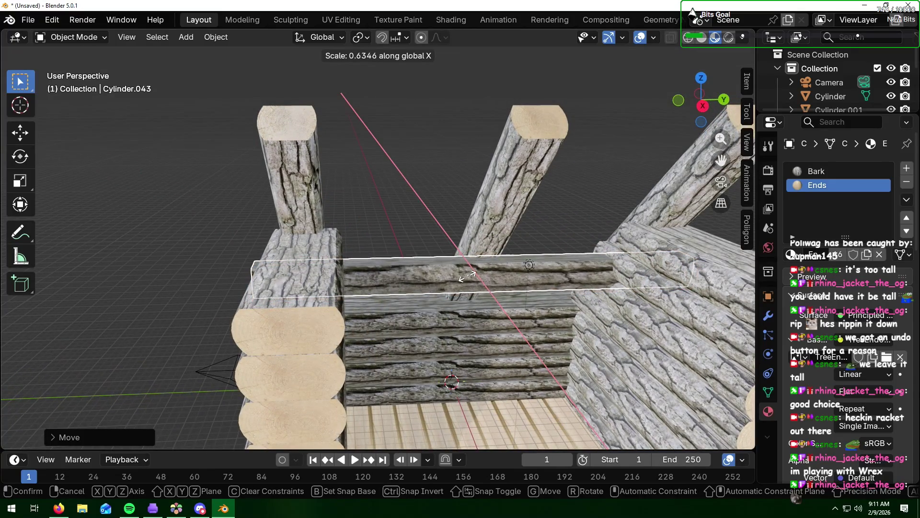
{"action": "key", "text": "y"}
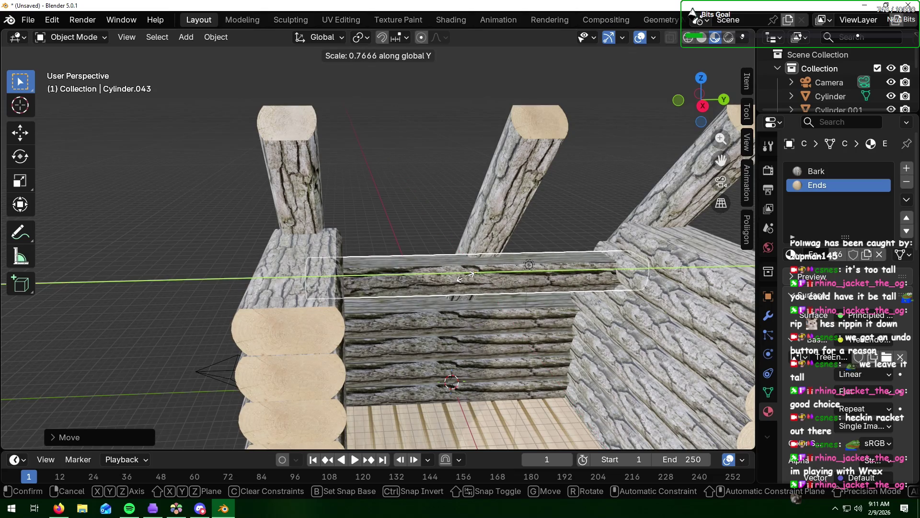
{"action": "left_click", "coordinate": [466, 276]}
- Deselect the crossbeam and orbit to check the finished roof frame
{"action": "mouse_move", "coordinate": [466, 276]}
{"action": "middle_mouse_down"}
{"action": "mouse_move", "coordinate": [461, 289]}
{"action": "mouse_move", "coordinate": [388, 287]}
{"action": "mouse_move", "coordinate": [425, 297]}
{"action": "mouse_move", "coordinate": [401, 271]}
{"action": "mouse_move", "coordinate": [402, 281]}
{"action": "mouse_move", "coordinate": [534, 316]}
{"action": "mouse_move", "coordinate": [640, 319]}
{"action": "mouse_move", "coordinate": [535, 274]}
{"action": "mouse_move", "coordinate": [558, 269]}
{"action": "middle_mouse_up"}
{"action": "scroll", "coordinate": [400, 271], "scroll_direction": "down", "scroll_amount": 3}
{"action": "scroll", "coordinate": [402, 274], "scroll_direction": "down", "scroll_amount": 2}
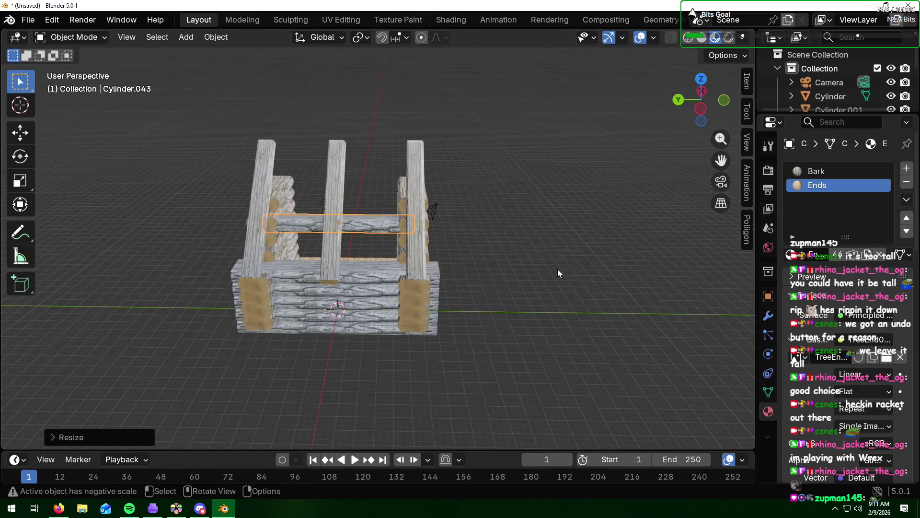
{"action": "key", "text": "alt+Tab"}
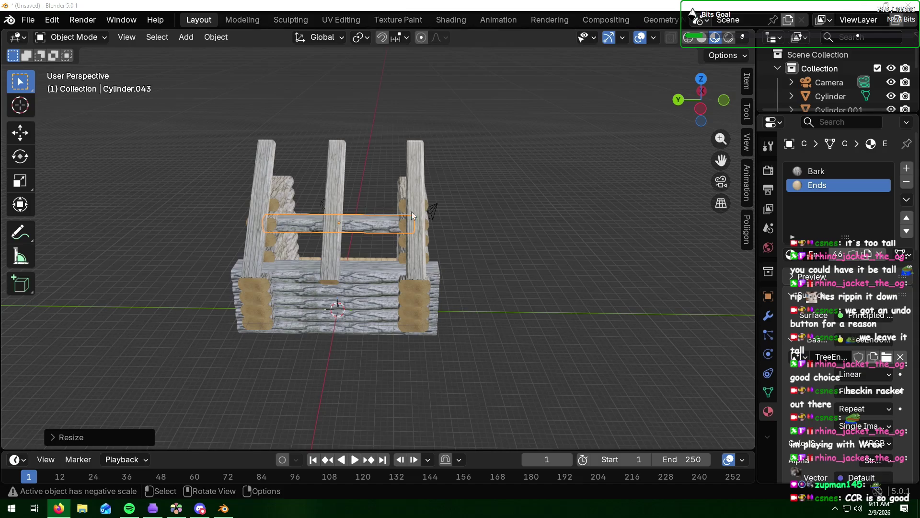
{"action": "left_click", "coordinate": [496, 223]}
{"action": "middle_click_drag", "start_coordinate": [495, 228], "coordinate": [394, 222]}
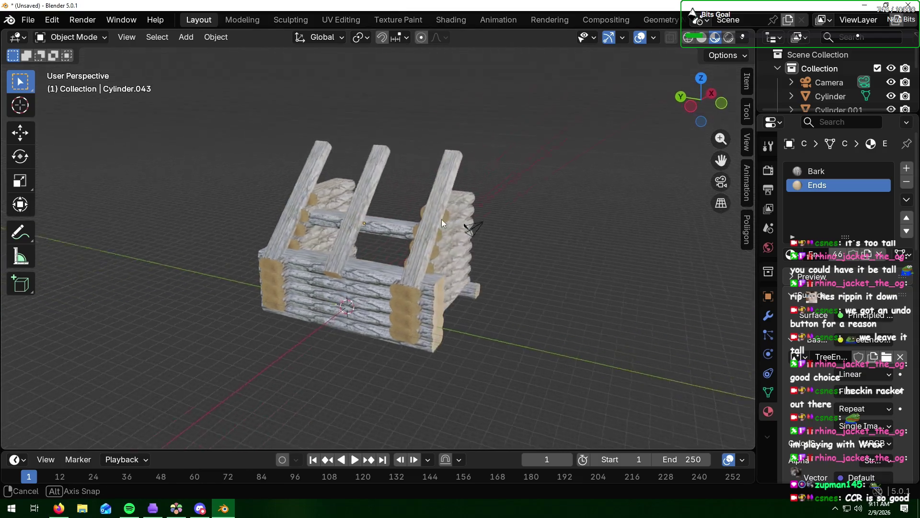
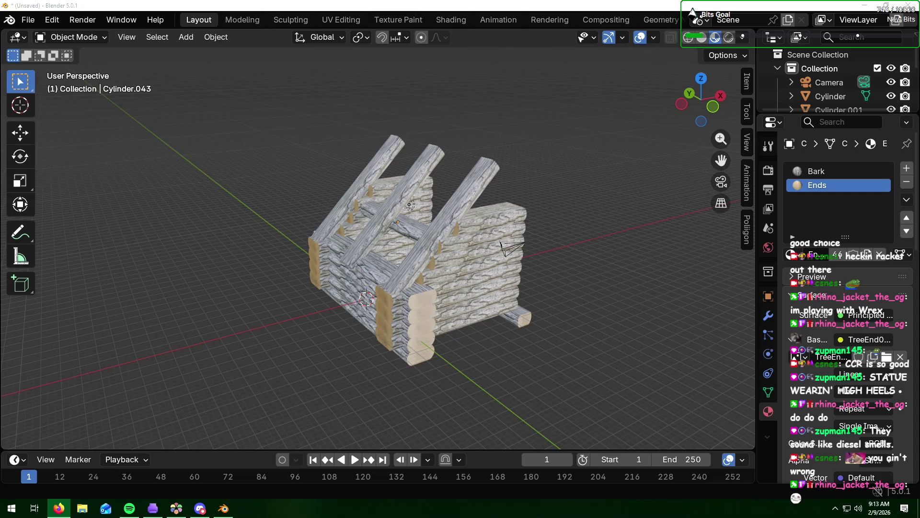
- Switch to the Firefox window showing the Poly Haven Worn Corrugated Iron page
{"action": "key", "text": "alt+Tab"}
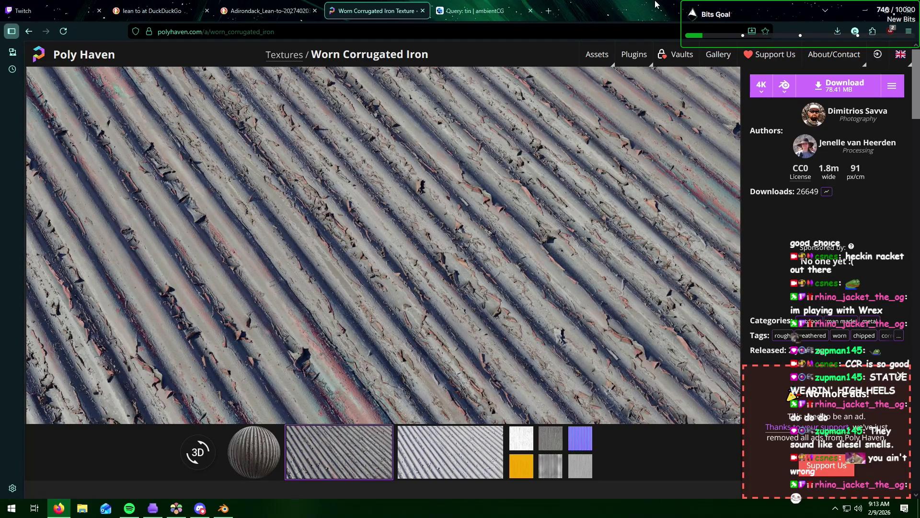
- Minimize the browser window to reveal the Blender log cabin scene
{"action": "left_click", "coordinate": [854, 10]}
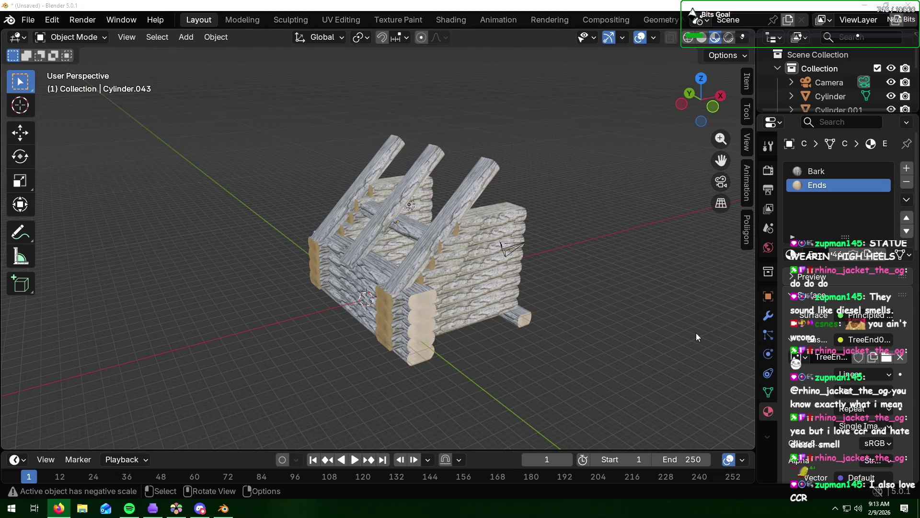
- Add a new plane and raise it along Z to sit above the cabin's rafters
{"action": "middle_click_drag", "start_coordinate": [249, 329], "coordinate": [237, 305]}
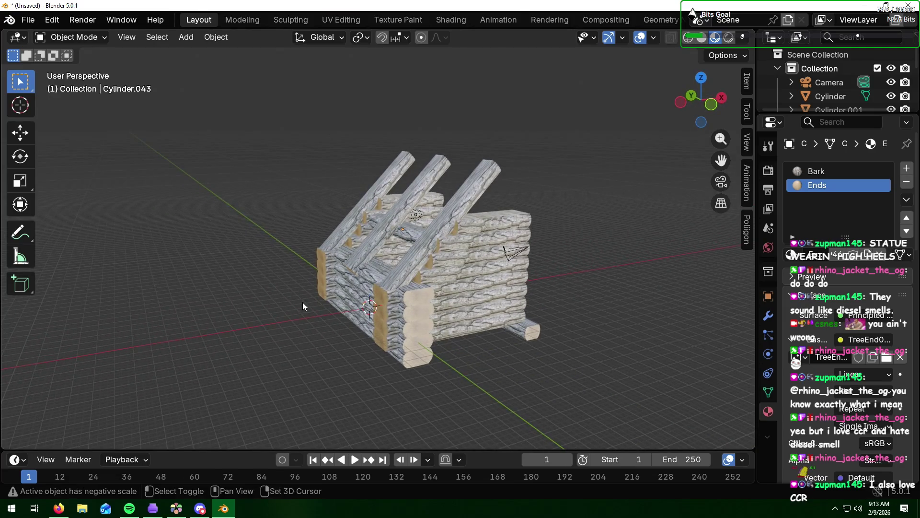
{"action": "key", "text": "shift+a"}
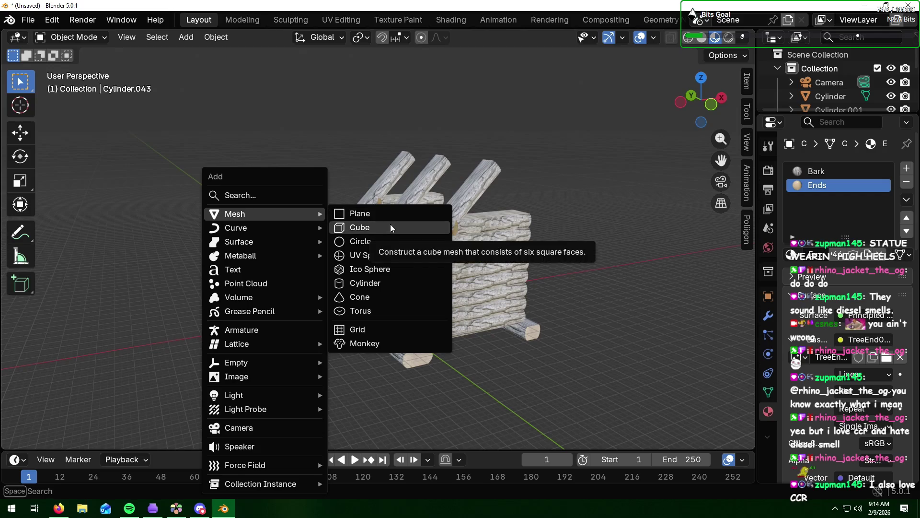
{"action": "left_click", "coordinate": [392, 217]}
{"action": "mouse_move", "coordinate": [631, 265]}
{"action": "middle_mouse_down"}
{"action": "mouse_move", "coordinate": [430, 296]}
{"action": "mouse_move", "coordinate": [443, 277]}
{"action": "middle_mouse_up"}
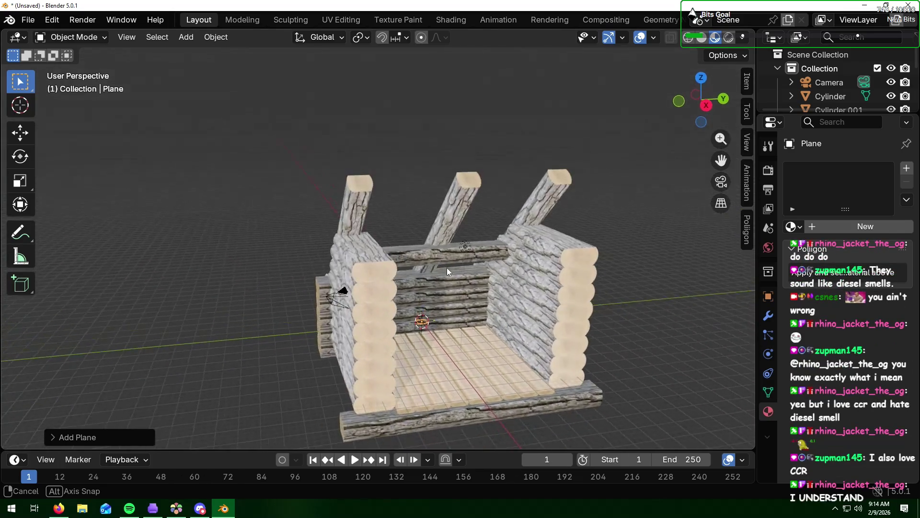
{"action": "key", "text": "g"}
{"action": "key", "text": "z"}
{"action": "left_click", "coordinate": [450, 151]}
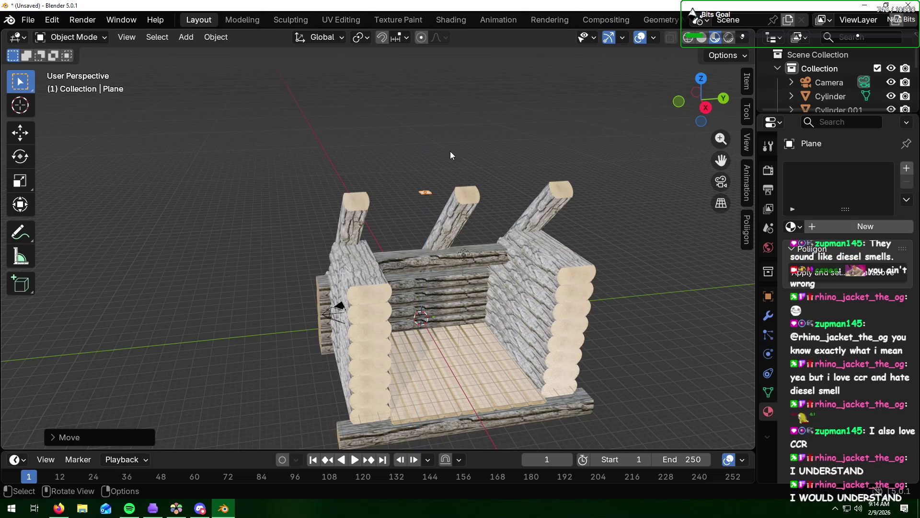
{"action": "mouse_move", "coordinate": [351, 176]}
{"action": "middle_mouse_down"}
{"action": "mouse_move", "coordinate": [489, 181]}
{"action": "mouse_move", "coordinate": [428, 191]}
{"action": "middle_mouse_up"}
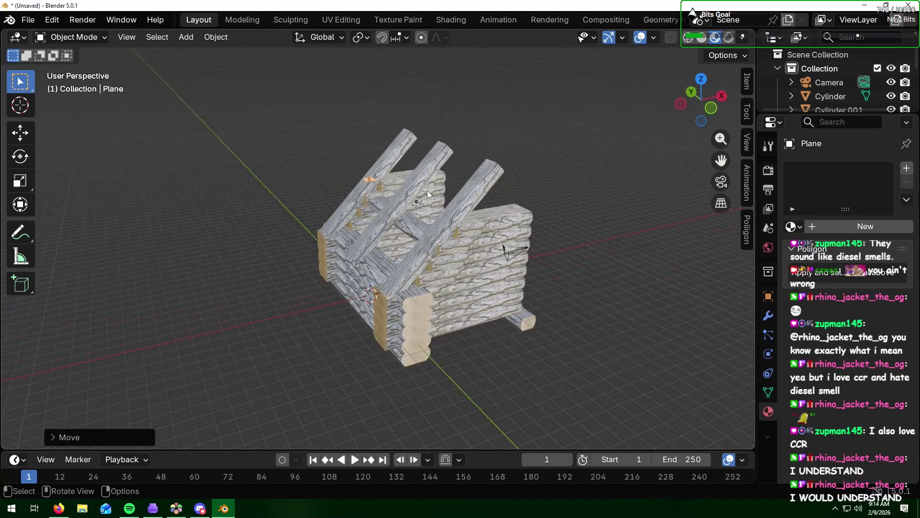
{"action": "scroll", "coordinate": [402, 210], "scroll_direction": "up", "scroll_amount": 2}
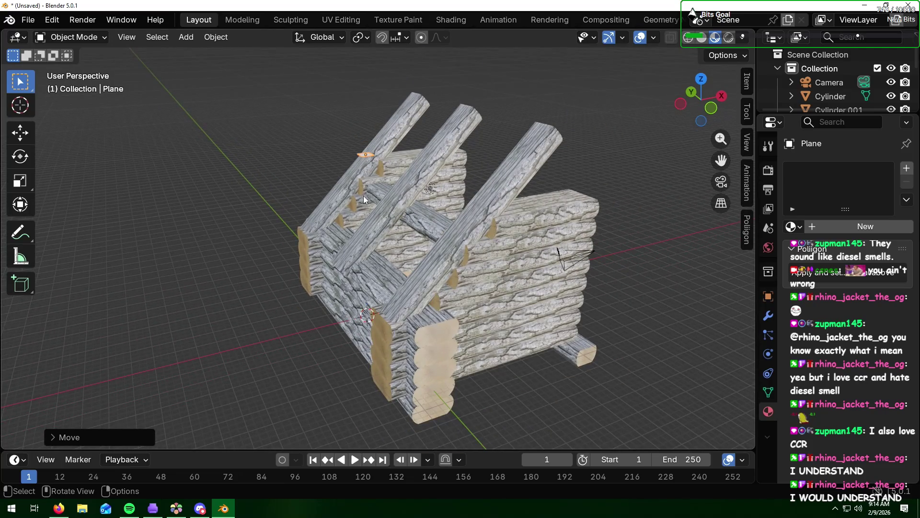
{"action": "middle_click_drag", "start_coordinate": [363, 195], "coordinate": [473, 211]}
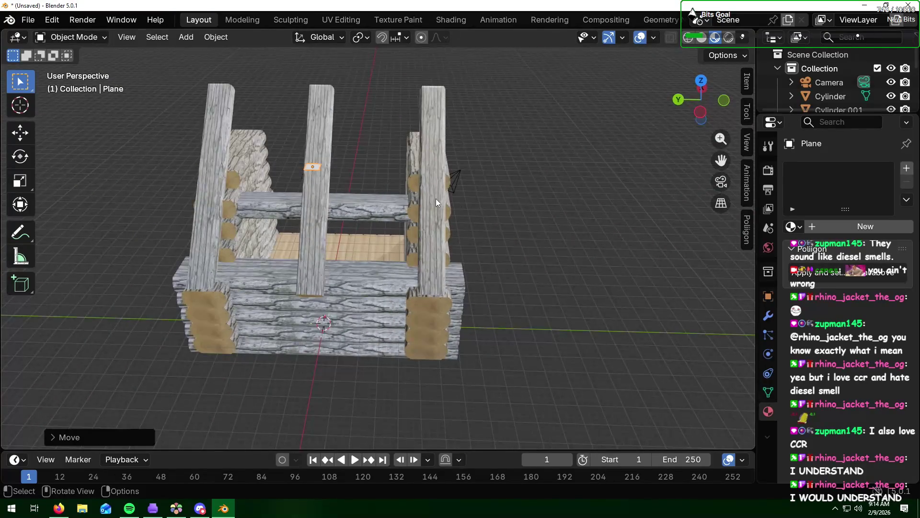
- Scale the plane along Y and X into a broad sheet covering the cabin
{"action": "key", "text": "g"}
{"action": "key", "text": "x"}
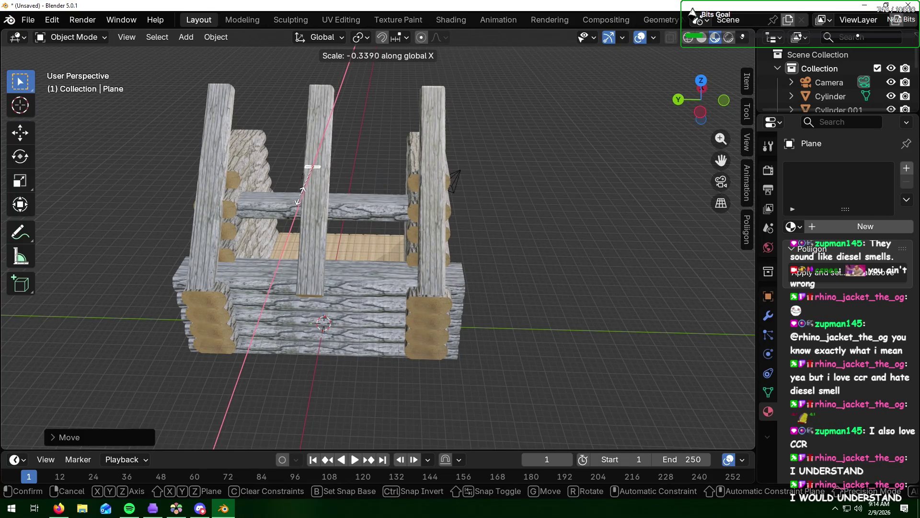
{"action": "key", "text": "y"}
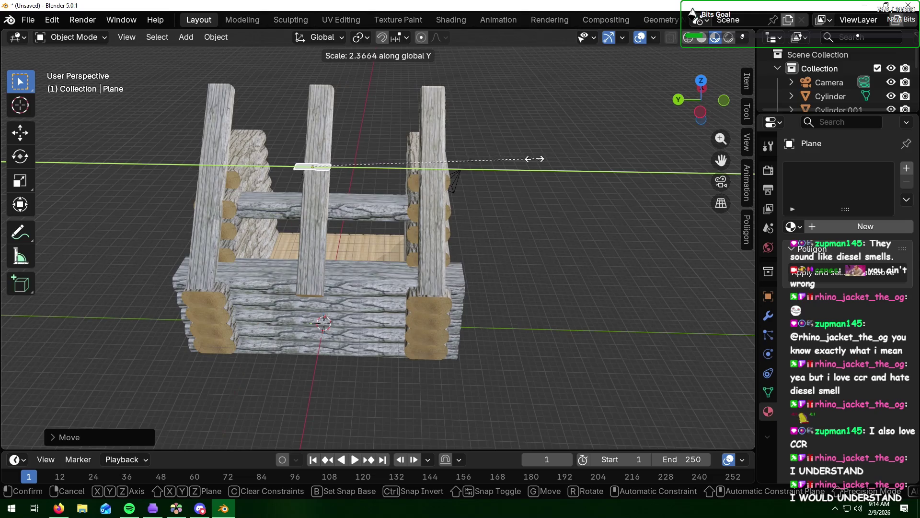
{"action": "left_click", "coordinate": [590, 161]}
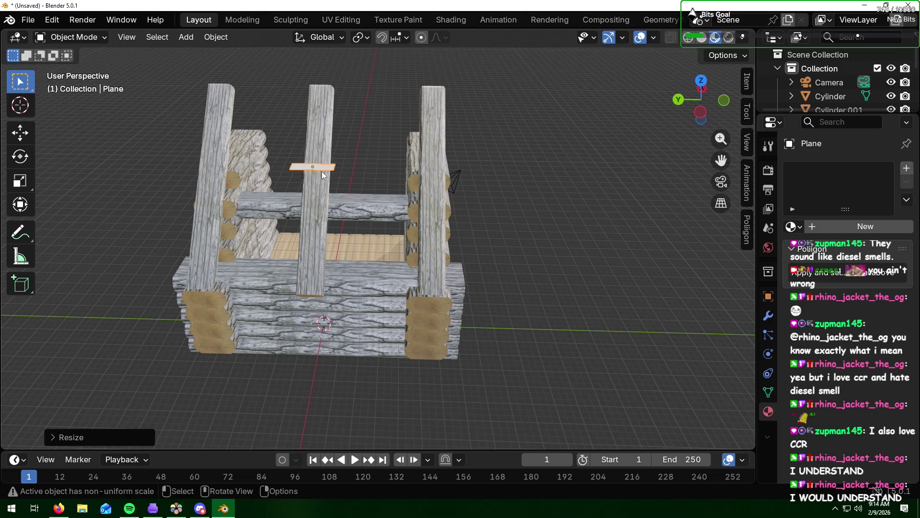
{"action": "key", "text": "s"}
{"action": "key", "text": "y"}
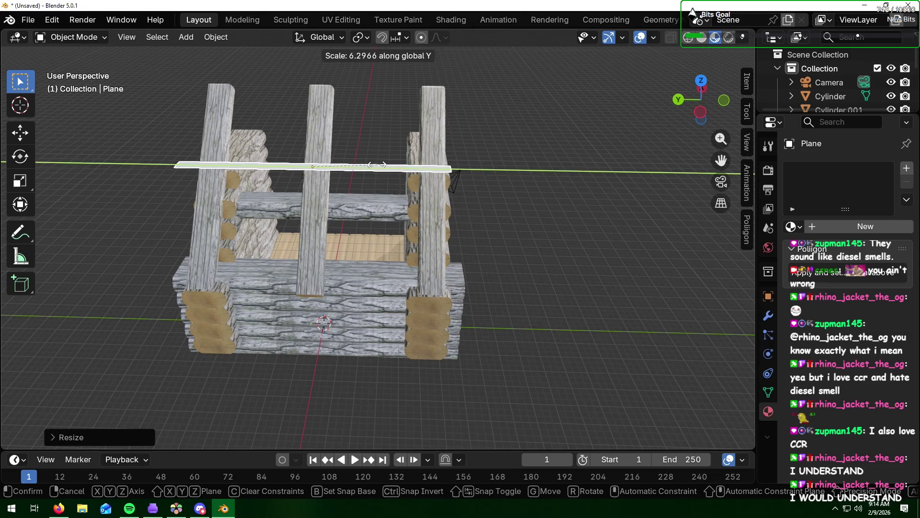
{"action": "left_click", "coordinate": [386, 167]}
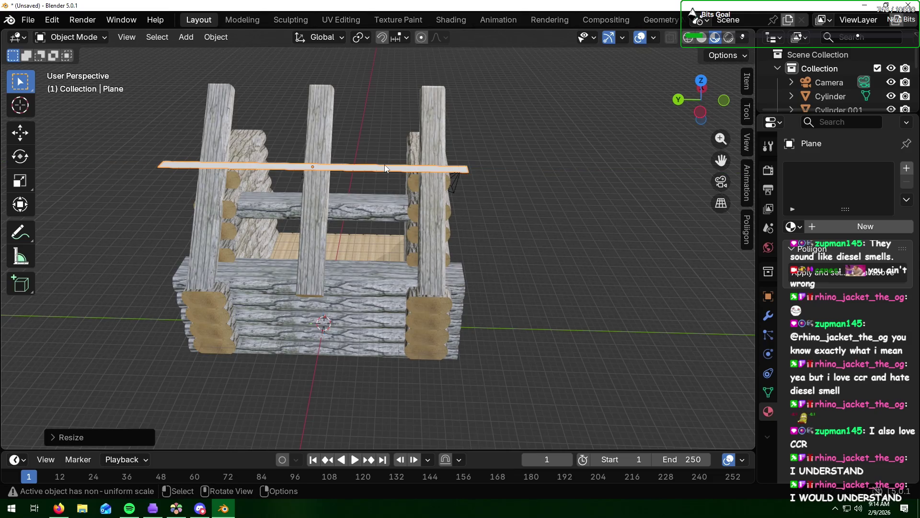
{"action": "key", "text": "s"}
{"action": "key", "text": "x"}
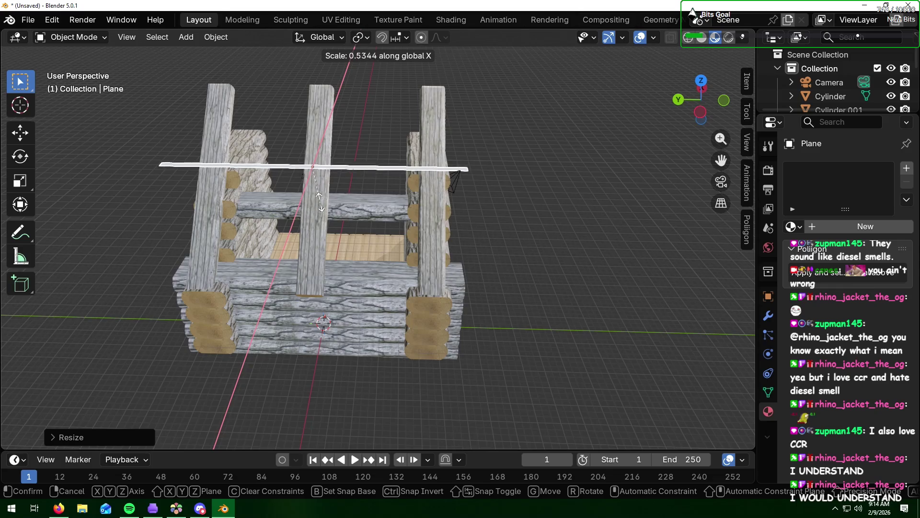
{"action": "left_click", "coordinate": [288, 240]}
{"action": "key", "text": "s"}
{"action": "key", "text": "x"}
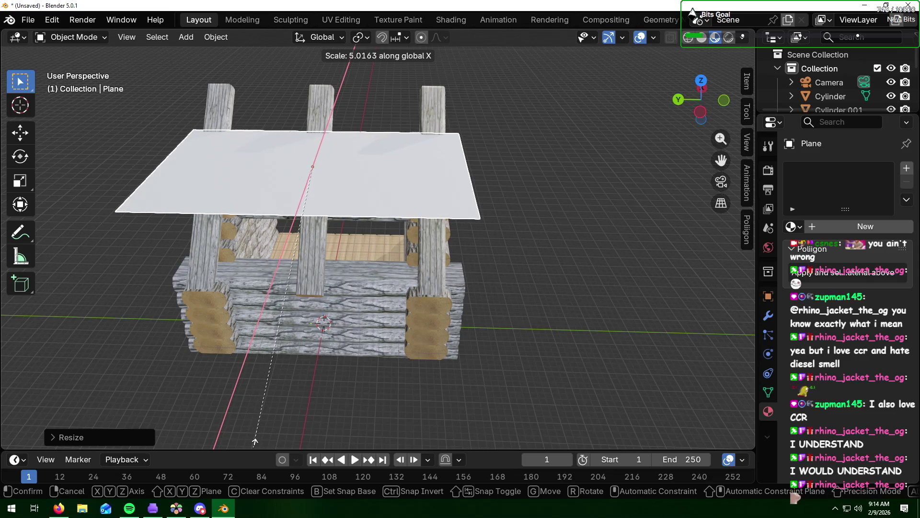
{"action": "left_click", "coordinate": [256, 445]}
{"action": "mouse_move", "coordinate": [397, 172]}
{"action": "middle_mouse_down"}
{"action": "mouse_move", "coordinate": [384, 205]}
{"action": "mouse_move", "coordinate": [332, 176]}
{"action": "mouse_move", "coordinate": [358, 124]}
{"action": "middle_mouse_up"}
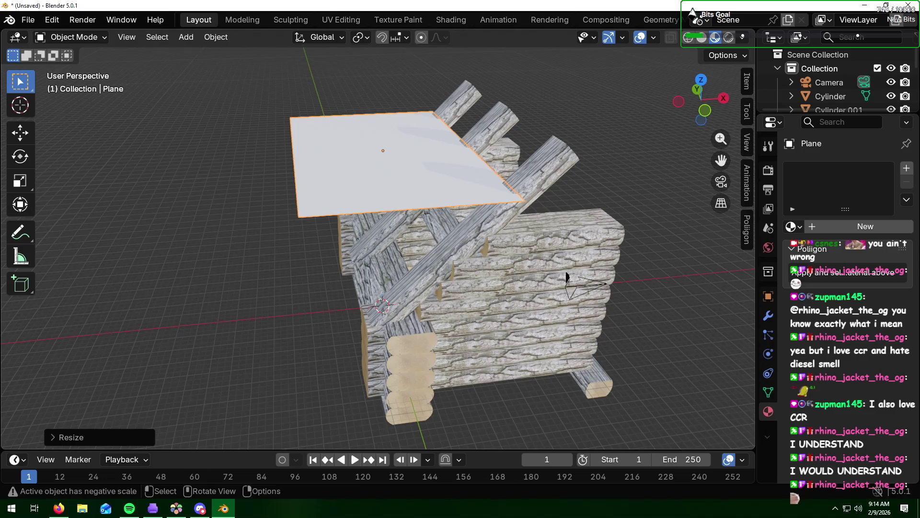
{"action": "key", "text": "s"}
{"action": "key", "text": "x"}
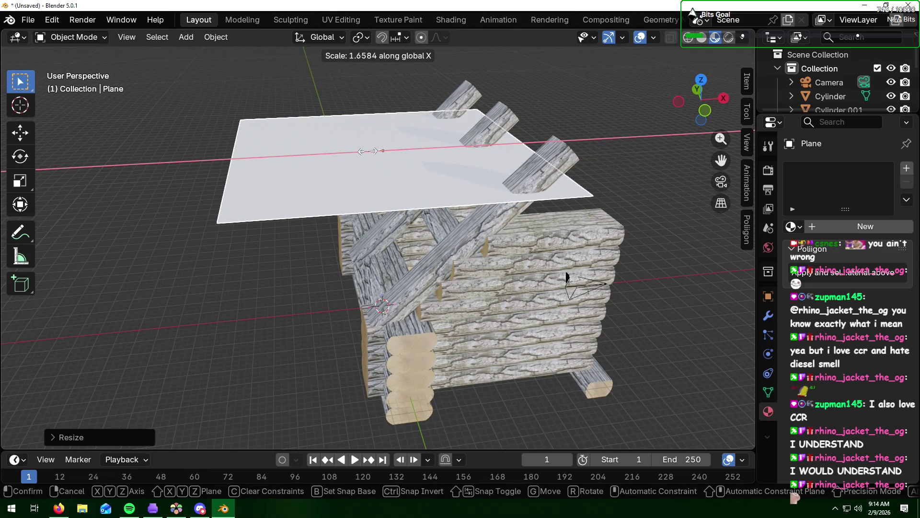
{"action": "left_click", "coordinate": [370, 151]}
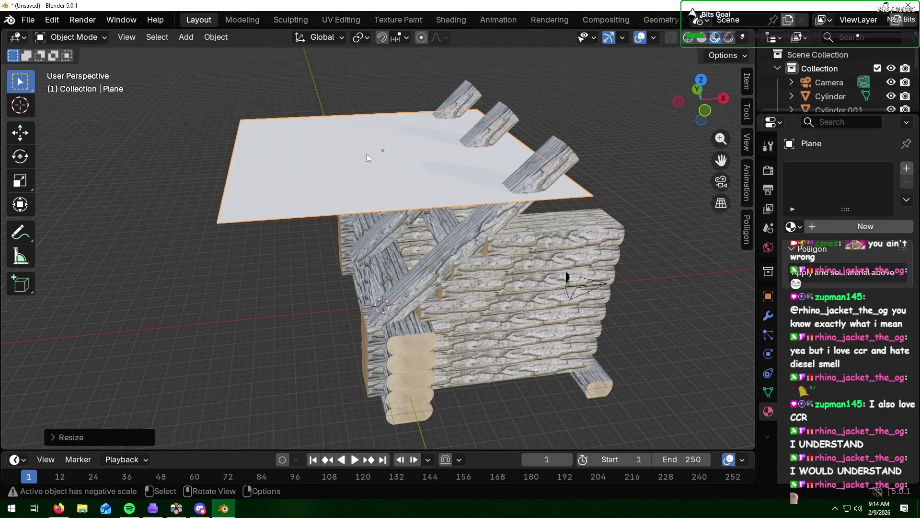
{"action": "middle_click_drag", "start_coordinate": [370, 151], "coordinate": [443, 179]}
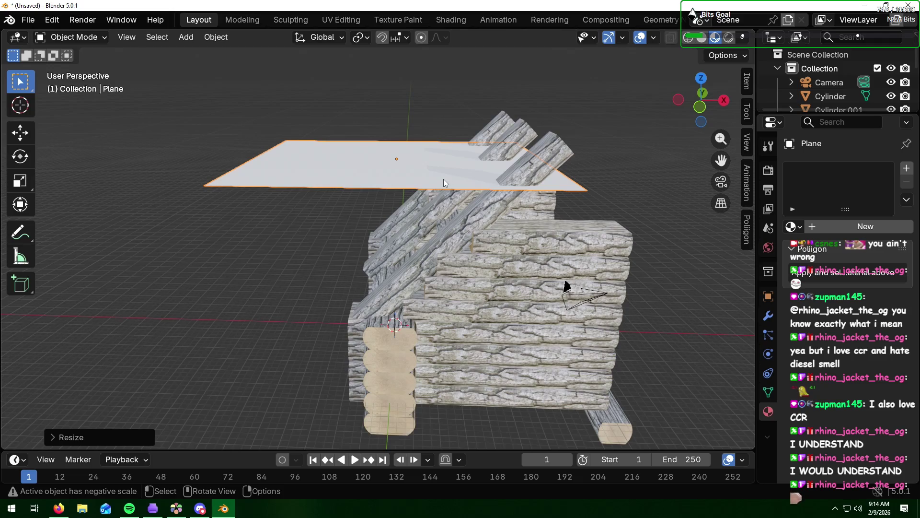
{"action": "mouse_move", "coordinate": [279, 230]}
{"action": "middle_mouse_down"}
{"action": "mouse_move", "coordinate": [288, 219]}
{"action": "mouse_move", "coordinate": [506, 251]}
{"action": "mouse_move", "coordinate": [431, 242]}
{"action": "middle_mouse_up"}
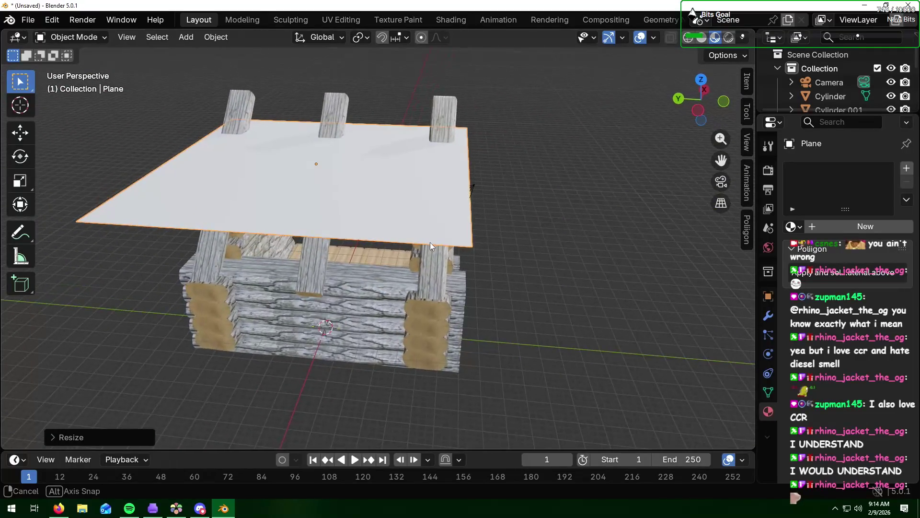
{"action": "key", "text": "s"}
{"action": "key", "text": "y"}
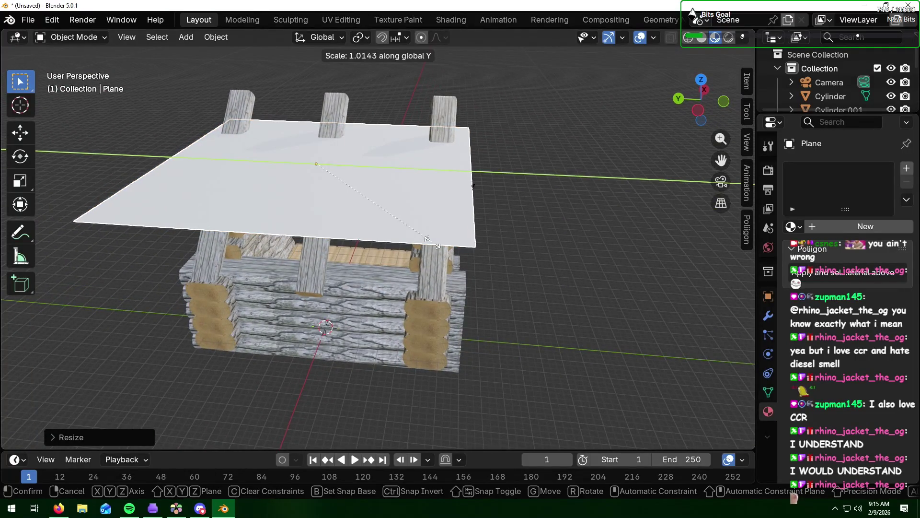
{"action": "left_click", "coordinate": [438, 242]}
{"action": "key", "text": "s"}
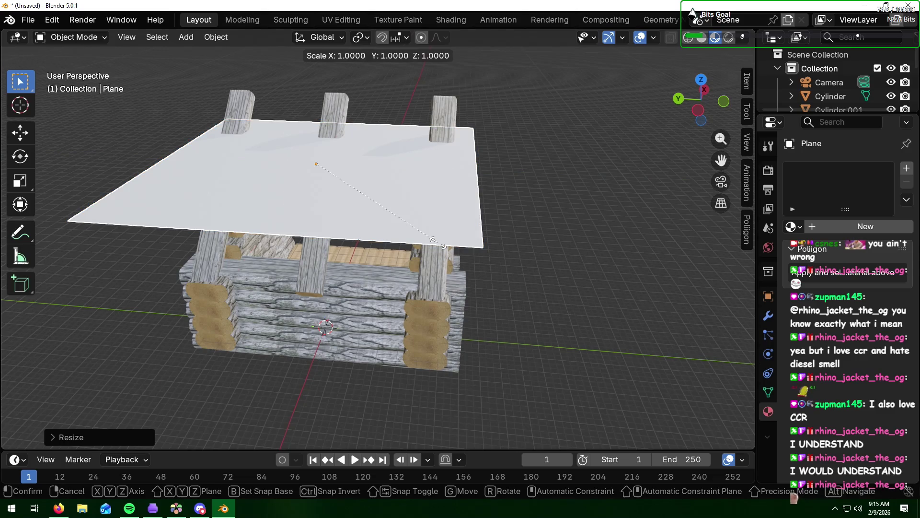
{"action": "key", "text": "x"}
{"action": "left_click", "coordinate": [434, 264]}
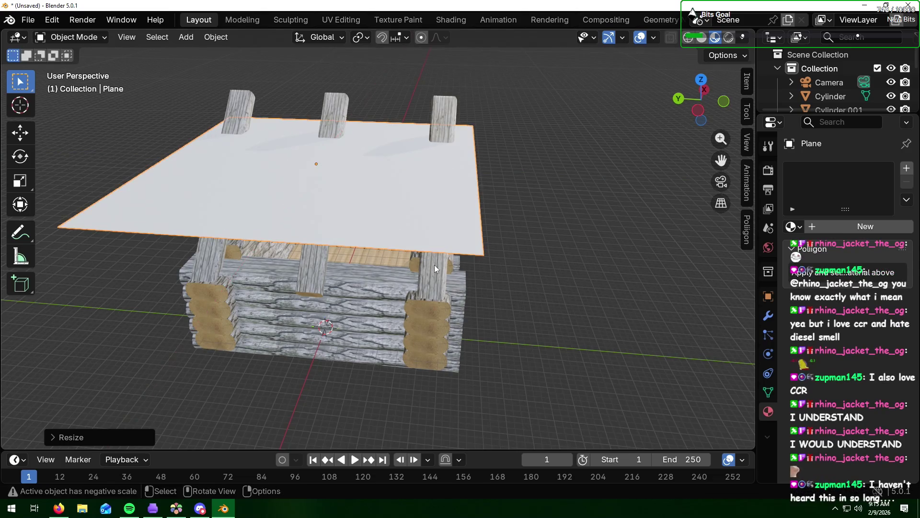
{"action": "mouse_move", "coordinate": [517, 188]}
{"action": "middle_mouse_down"}
{"action": "mouse_move", "coordinate": [524, 169]}
{"action": "mouse_move", "coordinate": [566, 287]}
{"action": "middle_mouse_up"}
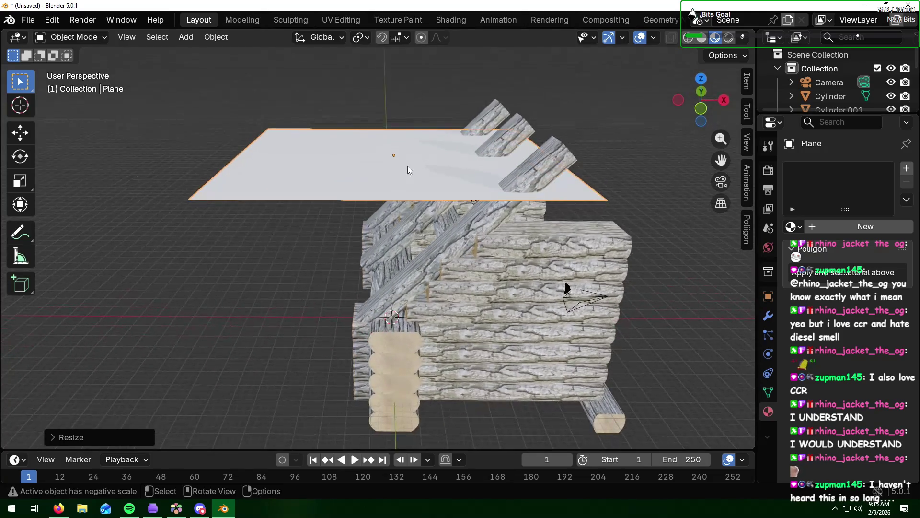
{"action": "key", "text": "alt+Tab"}
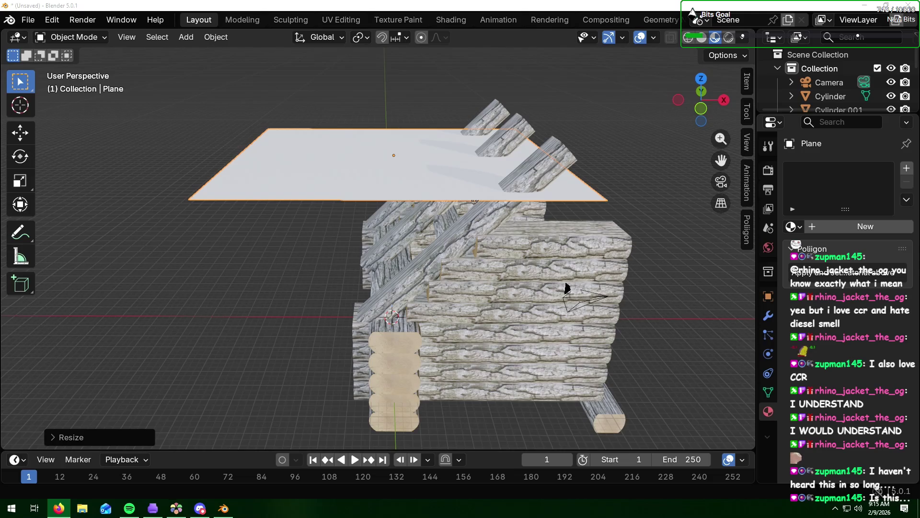
{"action": "key", "text": "alt+Tab"}
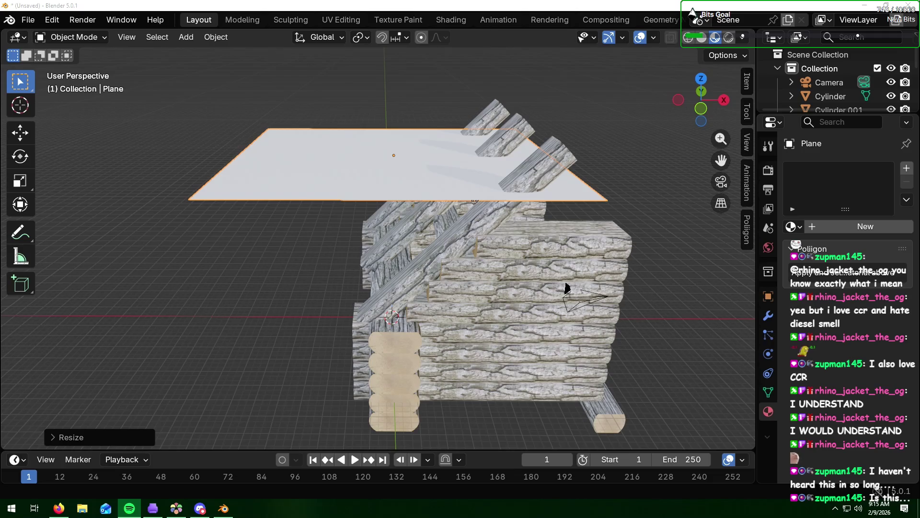
{"action": "key", "text": "alt+Tab"}
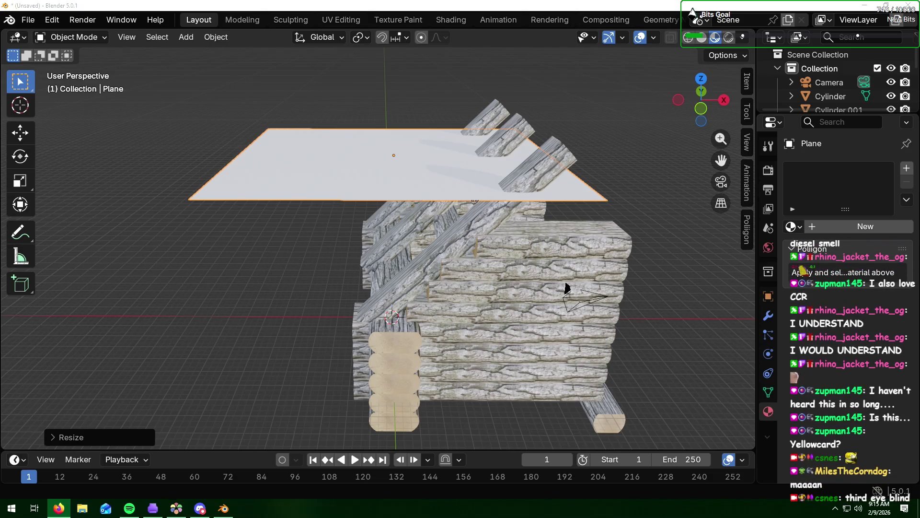
{"action": "left_click", "coordinate": [399, 167]}
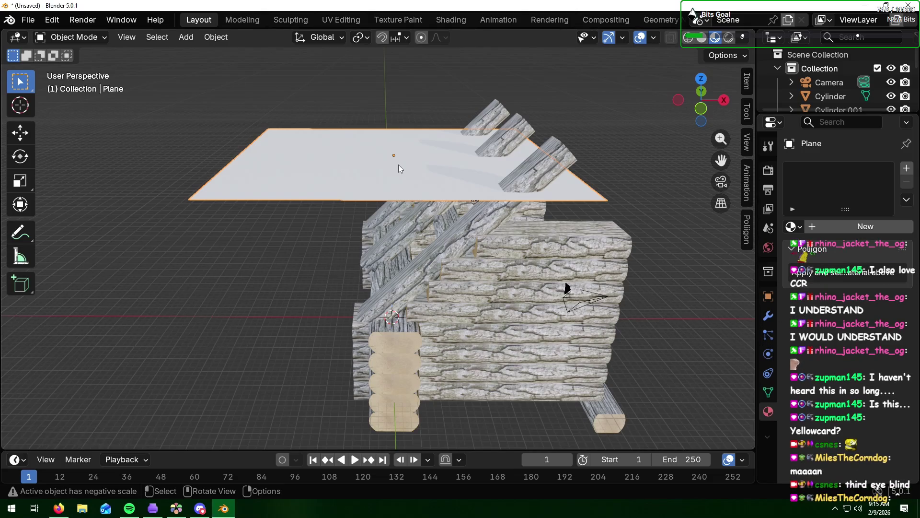
- Rotate the roof plane -45 degrees to match the lean-to's slope
{"action": "key", "text": "r"}
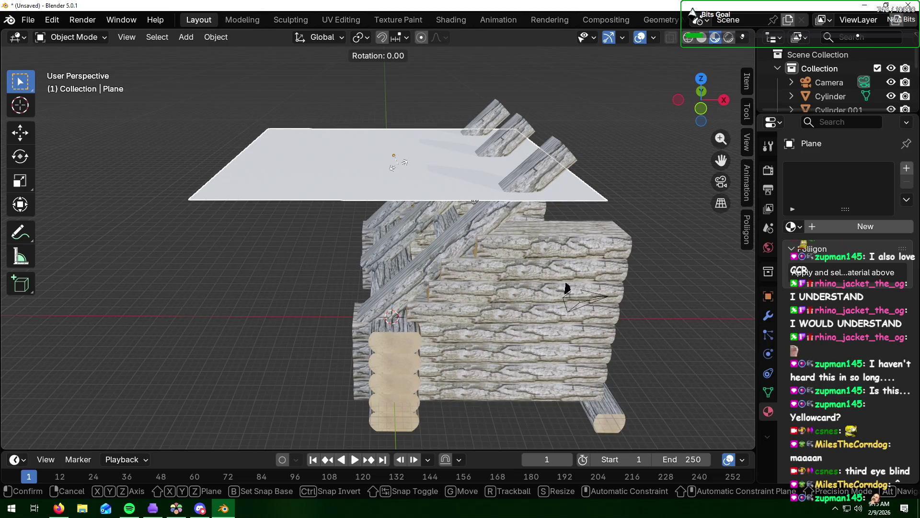
{"action": "type", "text": "y75"}
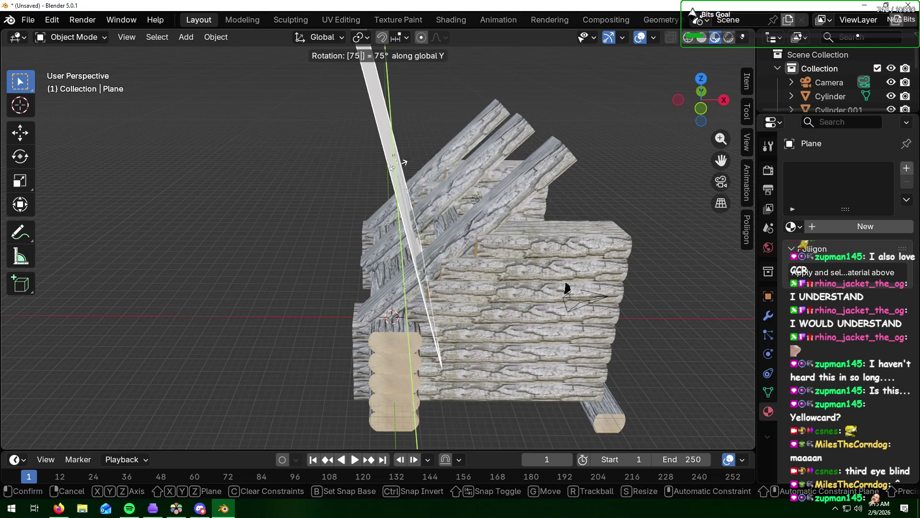
{"action": "key", "text": "BackSpace"}
{"action": "key", "text": "BackSpace"}
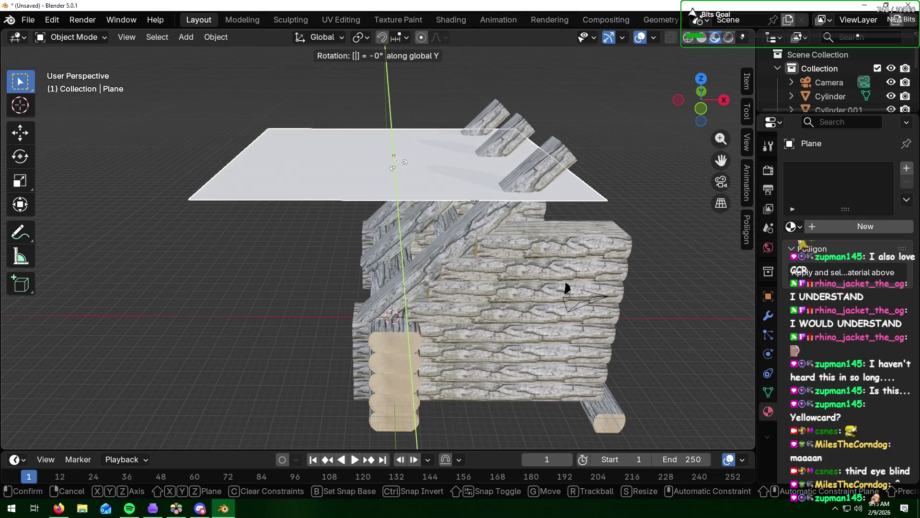
{"action": "type", "text": "45"}
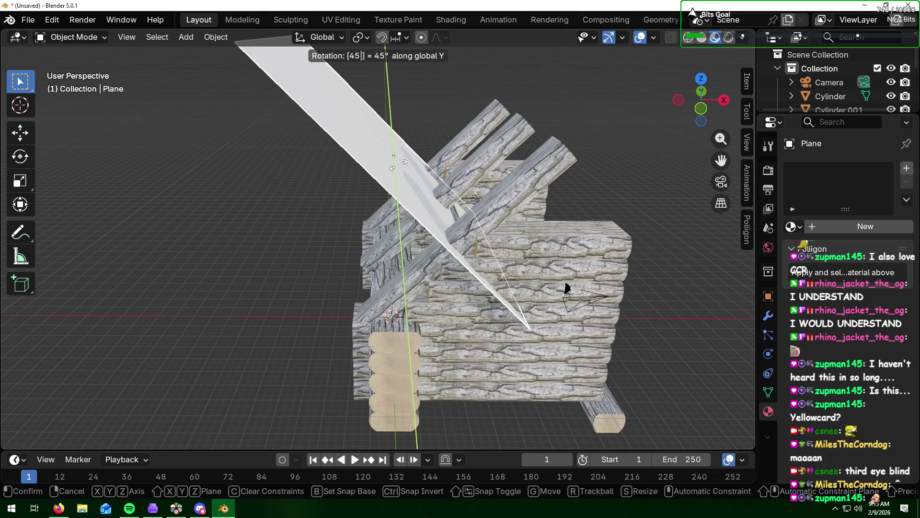
{"action": "key", "text": "BackSpace"}
{"action": "key", "text": "BackSpace"}
{"action": "type", "text": "-45"}
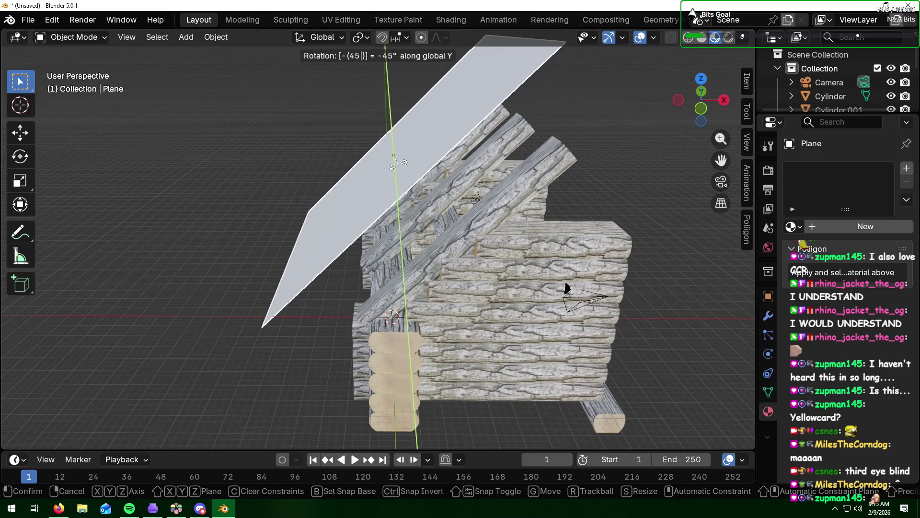
{"action": "key", "text": "Return"}
{"action": "mouse_move", "coordinate": [439, 190]}
{"action": "middle_mouse_down"}
{"action": "mouse_move", "coordinate": [440, 175]}
{"action": "mouse_move", "coordinate": [468, 175]}
{"action": "mouse_move", "coordinate": [434, 175]}
{"action": "middle_mouse_up"}
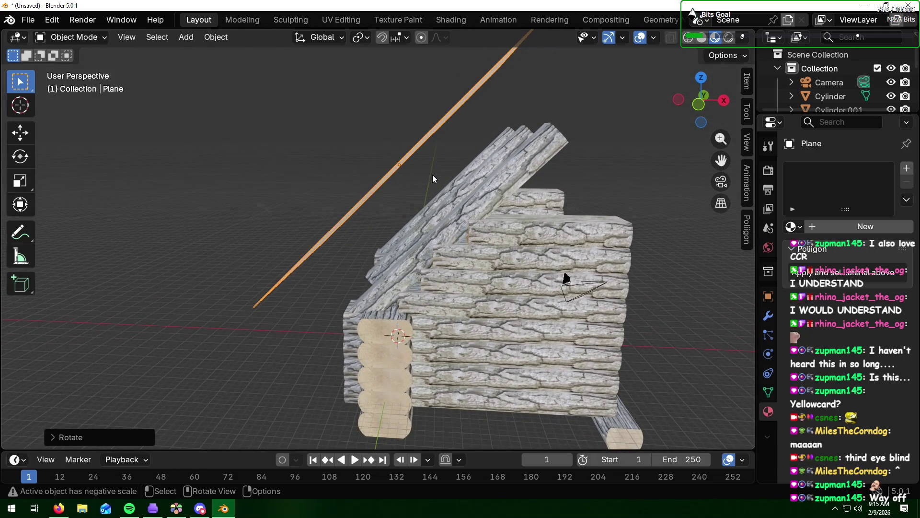
- Move the tilted plane along X and Z so it rests on the sloped logs
{"action": "key", "text": "g"}
{"action": "key", "text": "x"}
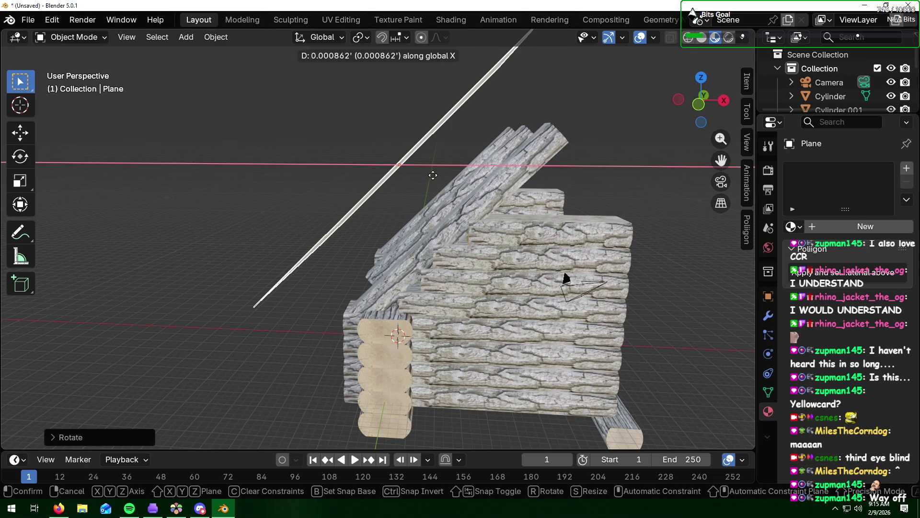
{"action": "left_click", "coordinate": [483, 179]}
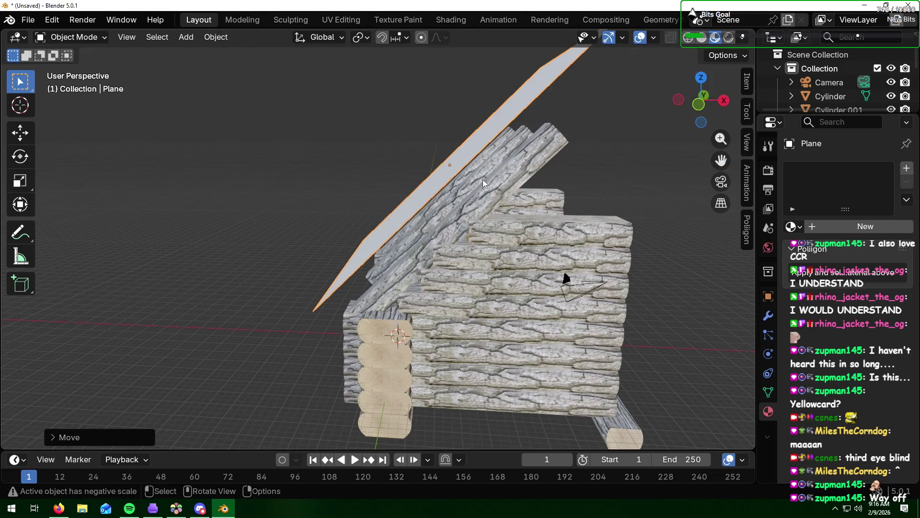
{"action": "key", "text": "g"}
{"action": "key", "text": "z"}
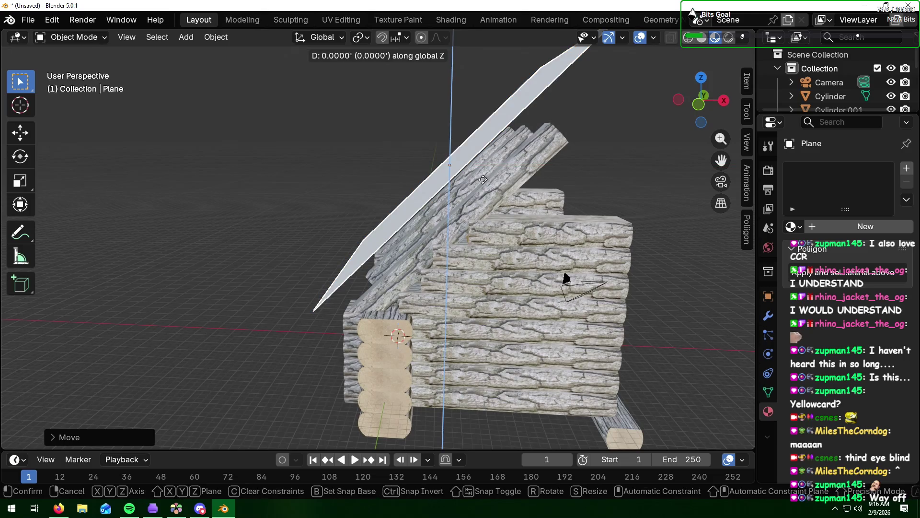
{"action": "left_click", "coordinate": [482, 208]}
{"action": "mouse_move", "coordinate": [483, 212]}
{"action": "middle_mouse_down"}
{"action": "mouse_move", "coordinate": [372, 191]}
{"action": "mouse_move", "coordinate": [290, 211]}
{"action": "mouse_move", "coordinate": [509, 198]}
{"action": "mouse_move", "coordinate": [443, 202]}
{"action": "middle_mouse_up"}
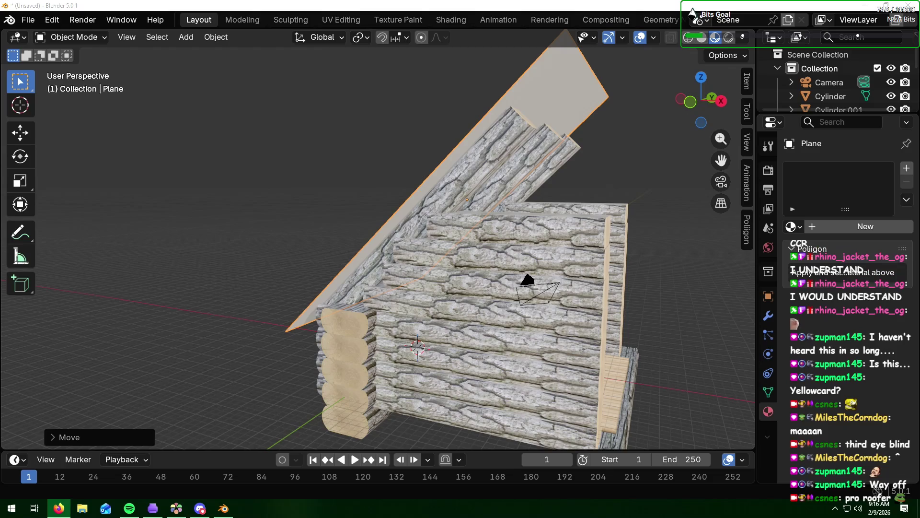
{"action": "left_click", "coordinate": [635, 180]}
{"action": "mouse_move", "coordinate": [633, 140]}
{"action": "middle_mouse_down"}
{"action": "mouse_move", "coordinate": [640, 156]}
{"action": "mouse_move", "coordinate": [704, 156]}
{"action": "middle_mouse_up"}
- Reselect the roof and nudge it along X after checking it edge-on
{"action": "left_click", "coordinate": [489, 176]}
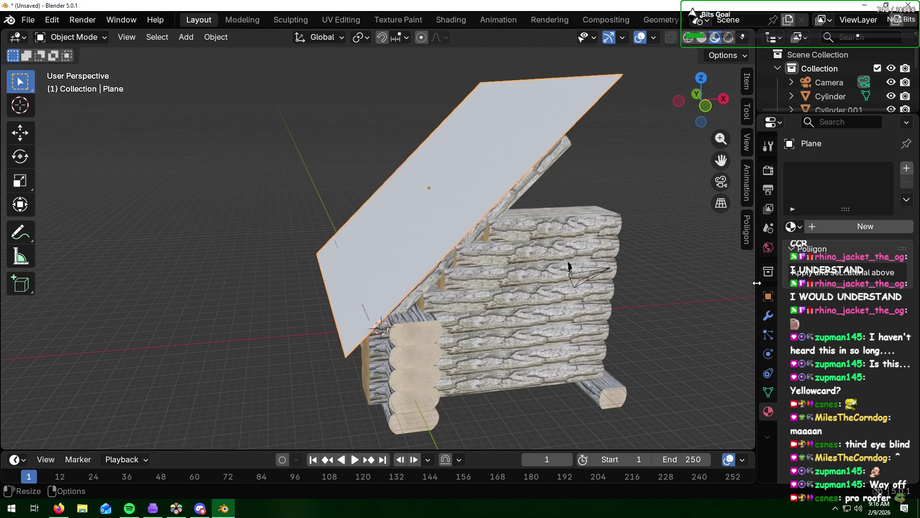
{"action": "middle_click_drag", "start_coordinate": [520, 188], "coordinate": [488, 177]}
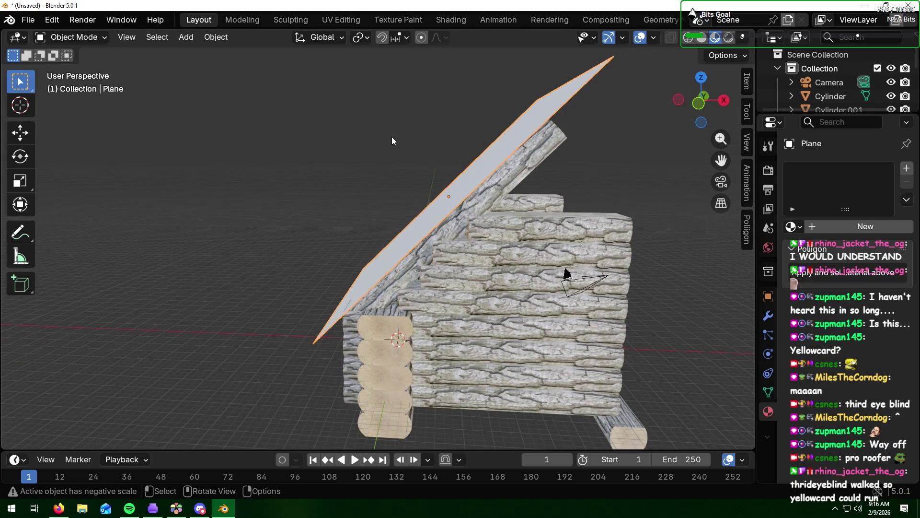
{"action": "mouse_move", "coordinate": [436, 199]}
{"action": "middle_mouse_down"}
{"action": "mouse_move", "coordinate": [729, 252]}
{"action": "mouse_move", "coordinate": [678, 237]}
{"action": "mouse_move", "coordinate": [689, 239]}
{"action": "middle_mouse_up"}
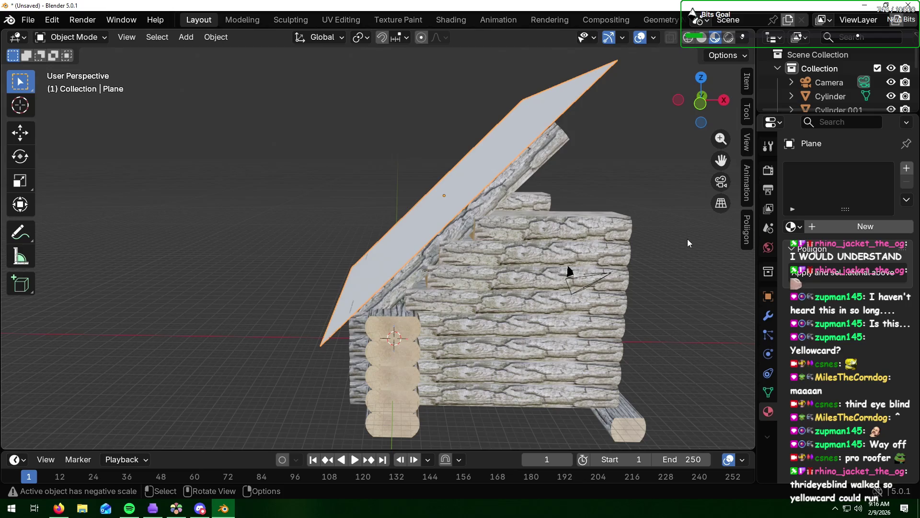
{"action": "key", "text": "g"}
{"action": "key", "text": "x"}
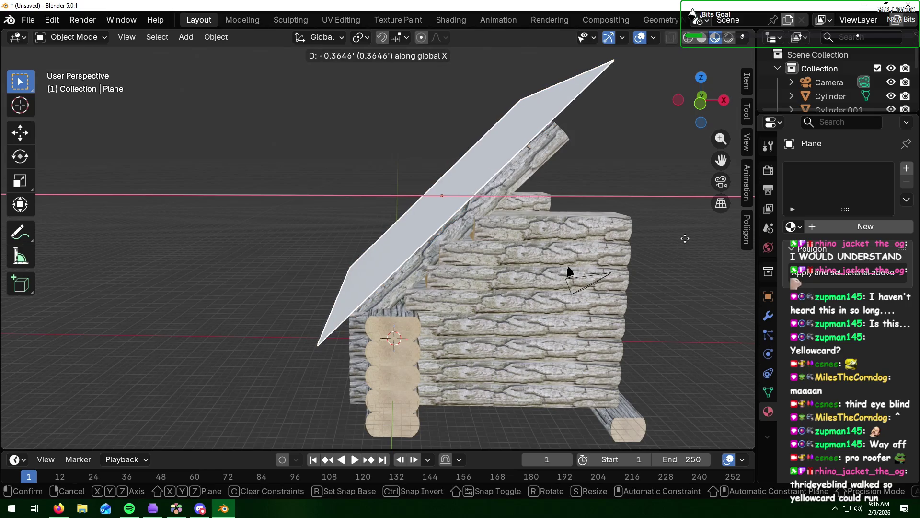
{"action": "left_click", "coordinate": [686, 239]}
{"action": "middle_click_drag", "start_coordinate": [686, 238], "coordinate": [609, 208]}
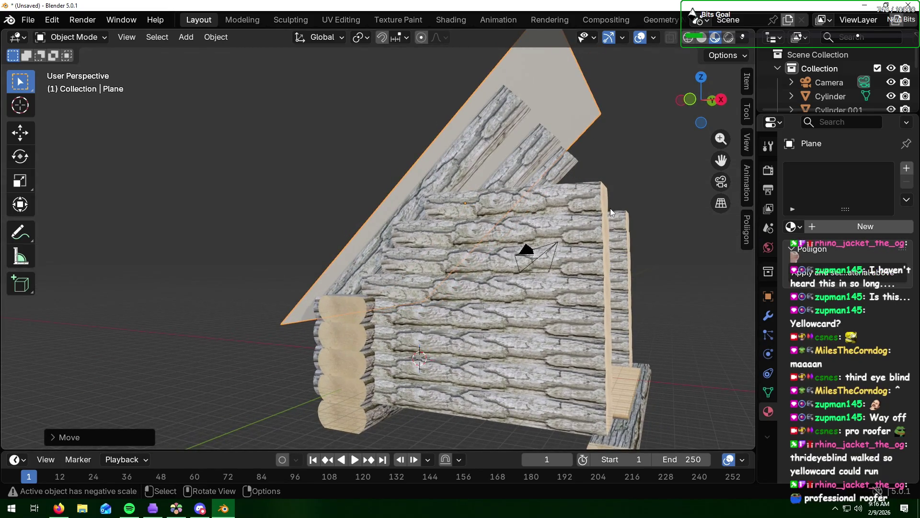
{"action": "mouse_move", "coordinate": [608, 208]}
{"action": "middle_mouse_down"}
{"action": "mouse_move", "coordinate": [631, 220]}
{"action": "mouse_move", "coordinate": [542, 201]}
{"action": "mouse_move", "coordinate": [524, 207]}
{"action": "mouse_move", "coordinate": [610, 235]}
{"action": "mouse_move", "coordinate": [686, 233]}
{"action": "mouse_move", "coordinate": [461, 205]}
{"action": "mouse_move", "coordinate": [438, 192]}
{"action": "mouse_move", "coordinate": [540, 206]}
{"action": "middle_mouse_up"}
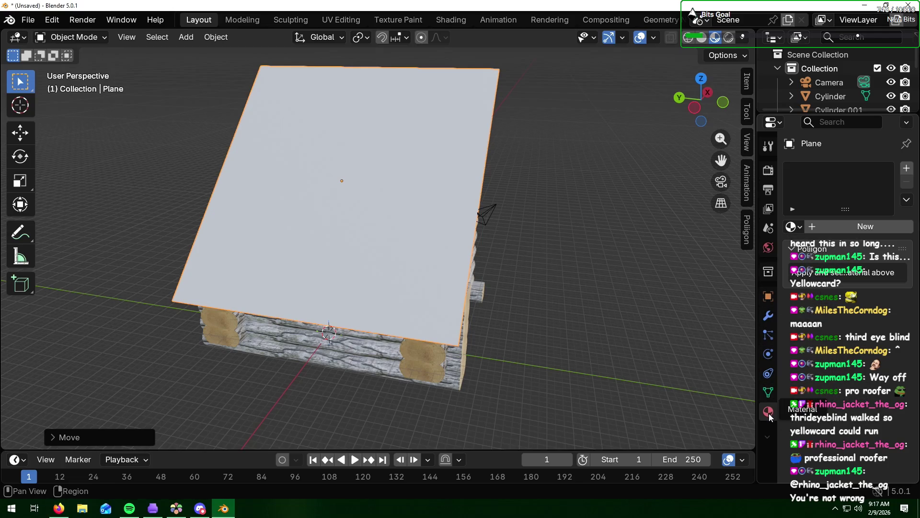
- Create a new roof material with an Image Texture driving Base Color and drag in the corrugated iron file
{"action": "left_click", "coordinate": [831, 229]}
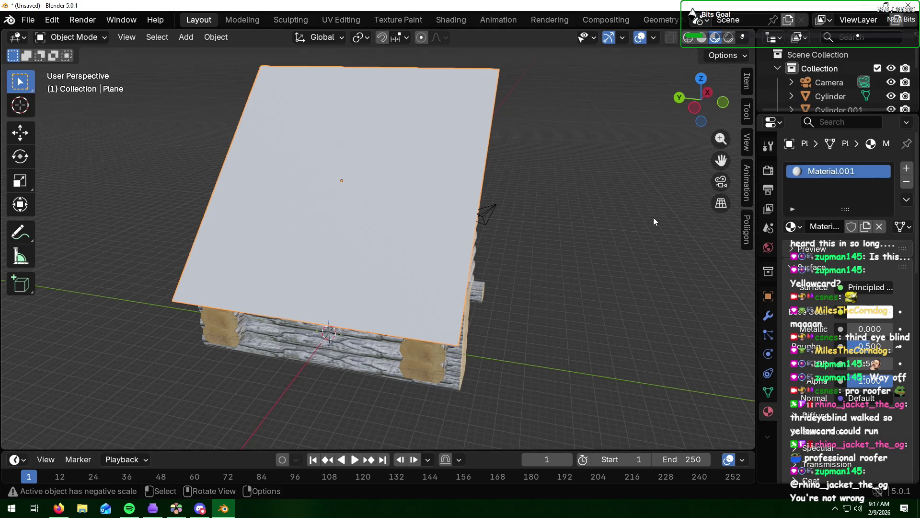
{"action": "left_click", "coordinate": [841, 314]}
{"action": "left_click", "coordinate": [574, 206]}
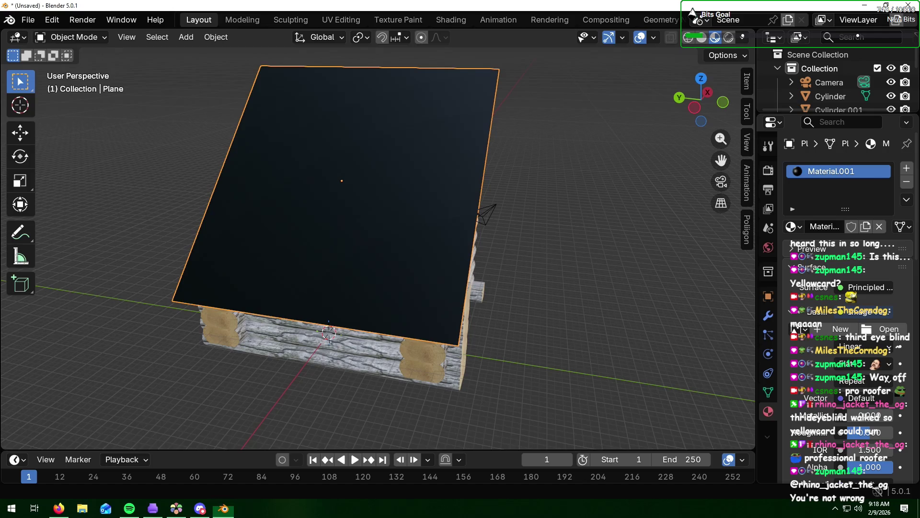
{"action": "key", "text": "alt+Tab"}
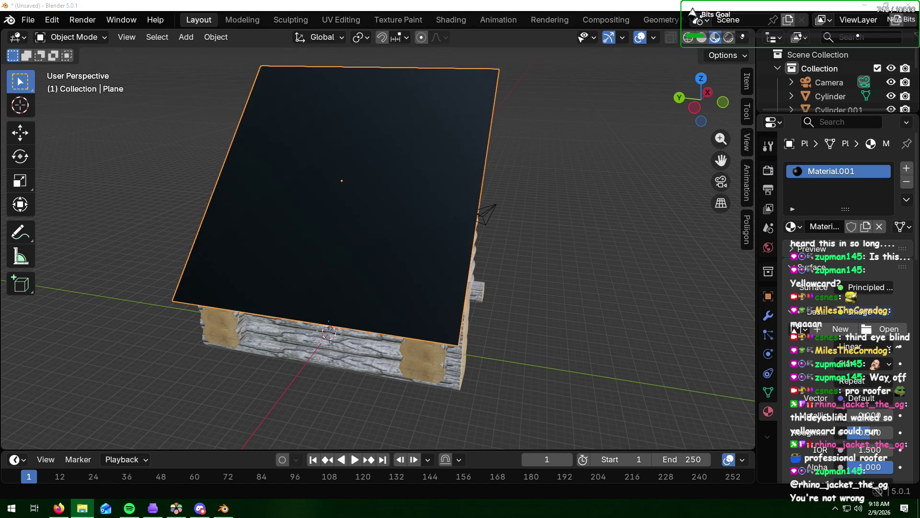
{"action": "left_click_drag", "start_coordinate": [750, 146], "coordinate": [816, 170]}
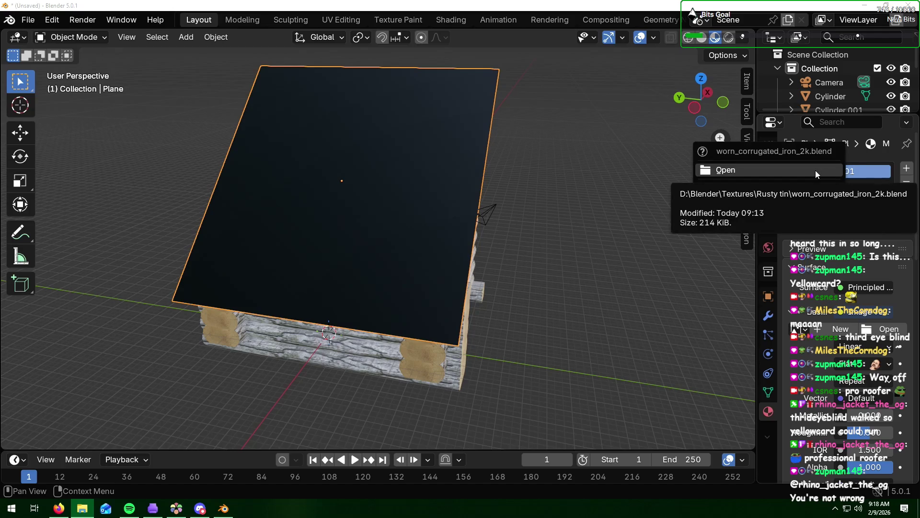
- Cancel closing the scene and load the worn corrugated iron image onto the roof
{"action": "left_click", "coordinate": [807, 166]}
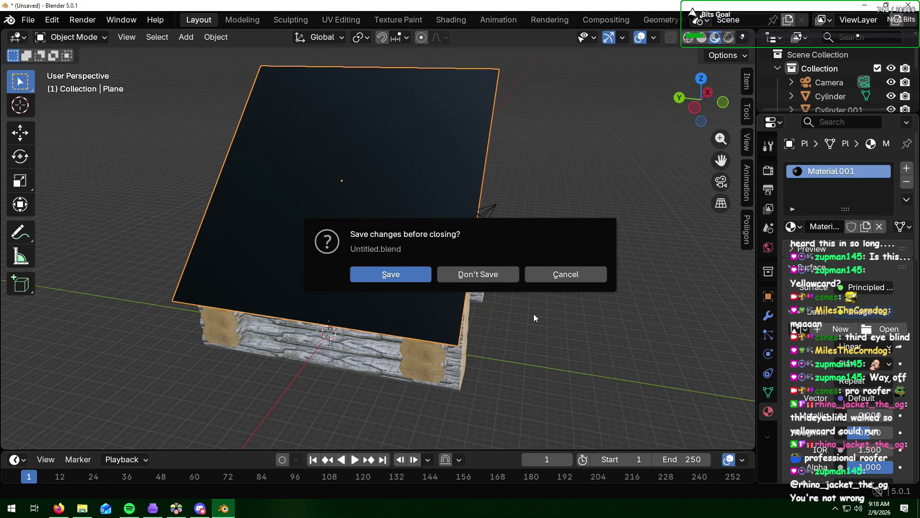
{"action": "left_click", "coordinate": [581, 275]}
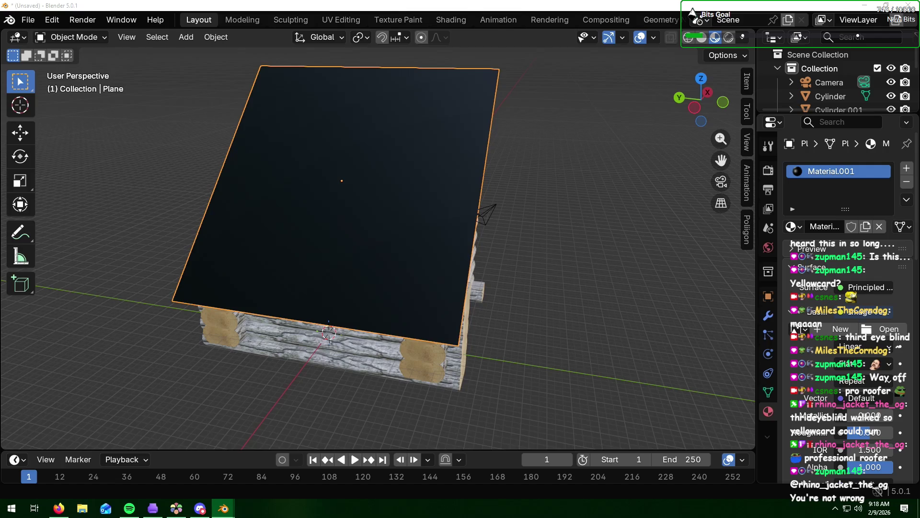
{"action": "key", "text": "alt+Tab"}
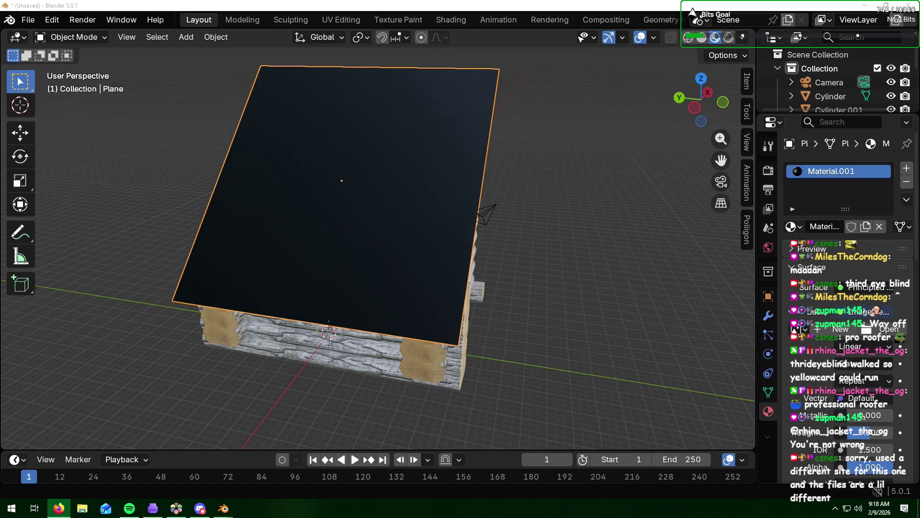
{"action": "key", "text": "alt+Tab"}
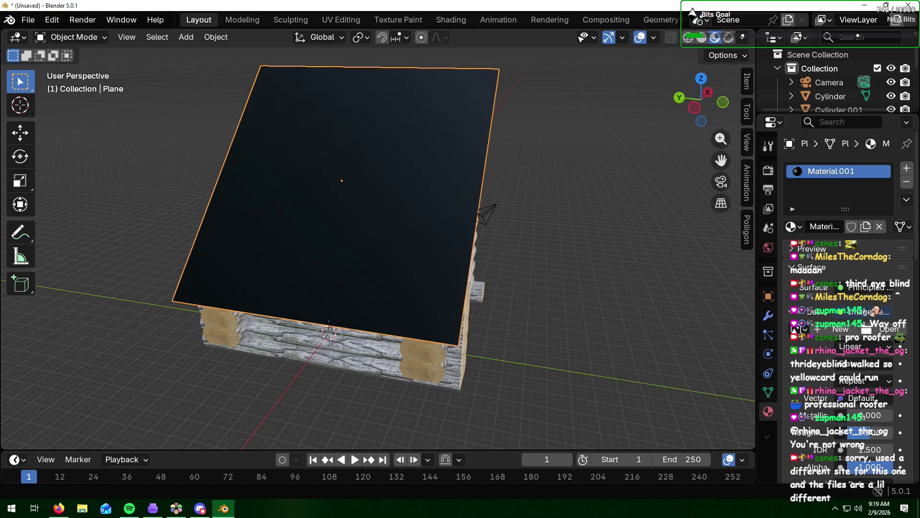
{"action": "mouse_move", "coordinate": [586, 224]}
{"action": "middle_mouse_down"}
{"action": "mouse_move", "coordinate": [572, 216]}
{"action": "mouse_move", "coordinate": [589, 220]}
{"action": "middle_mouse_up"}
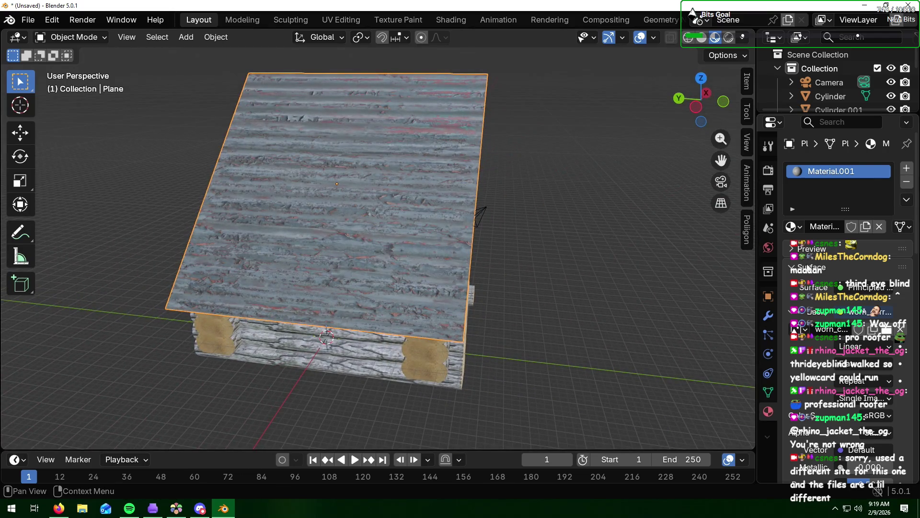
- Show the roof's material nodes in the Shading workspace beside a close roof view
{"action": "left_click", "coordinate": [454, 22]}
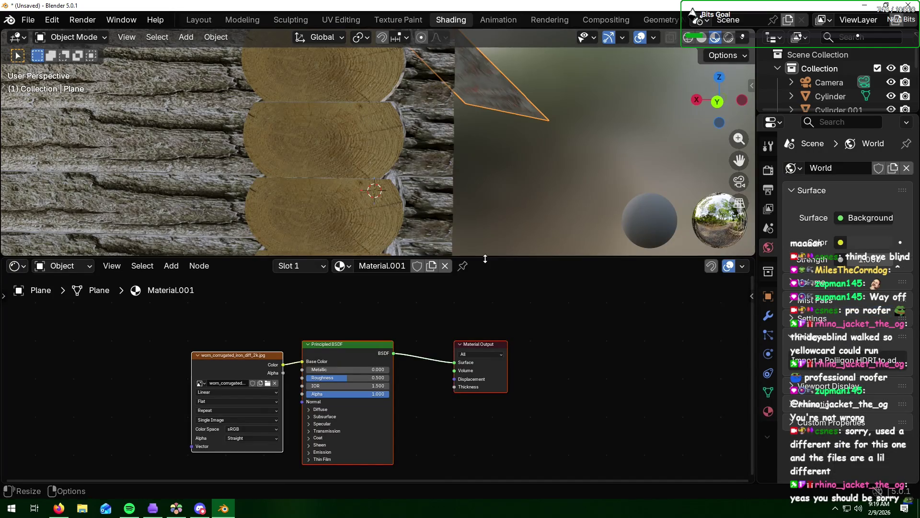
{"action": "middle_click_drag", "start_coordinate": [573, 143], "coordinate": [523, 139]}
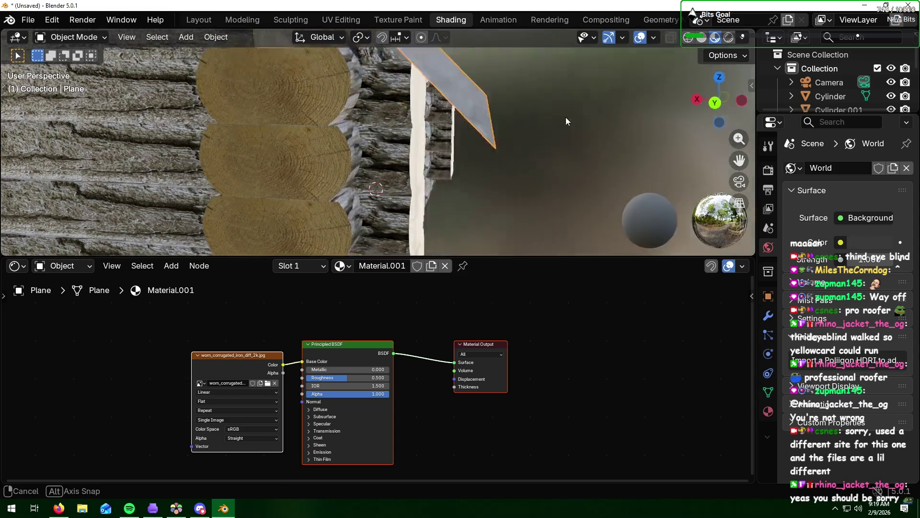
{"action": "scroll", "coordinate": [523, 138], "scroll_direction": "down", "scroll_amount": 3}
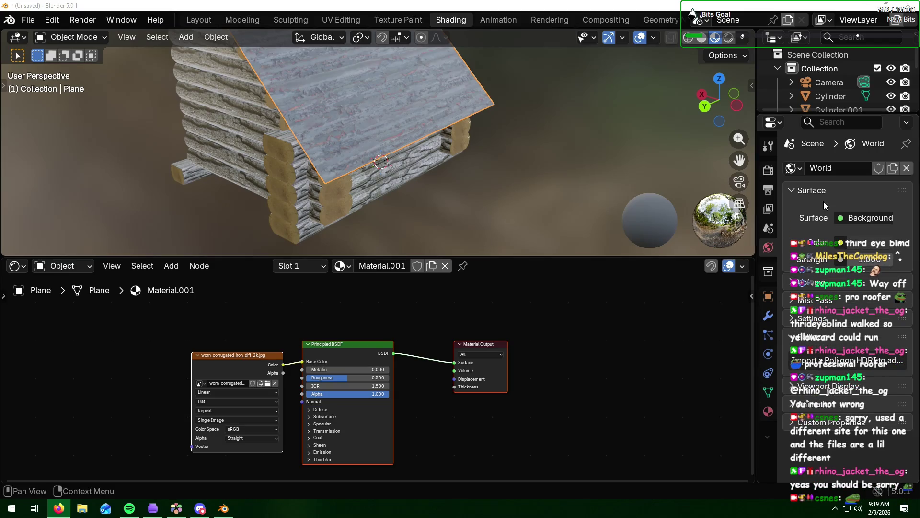
{"action": "mouse_move", "coordinate": [740, 138]}
{"action": "left_mouse_down"}
{"action": "mouse_move", "coordinate": [739, 123]}
{"action": "mouse_move", "coordinate": [739, 152]}
{"action": "mouse_move", "coordinate": [739, 123]}
{"action": "left_mouse_up"}
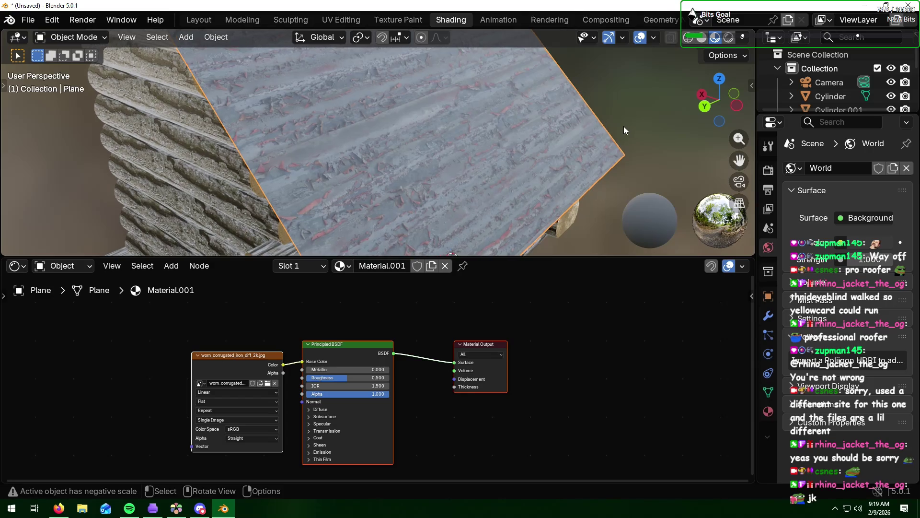
{"action": "scroll", "coordinate": [458, 96], "scroll_direction": "up", "scroll_amount": 1}
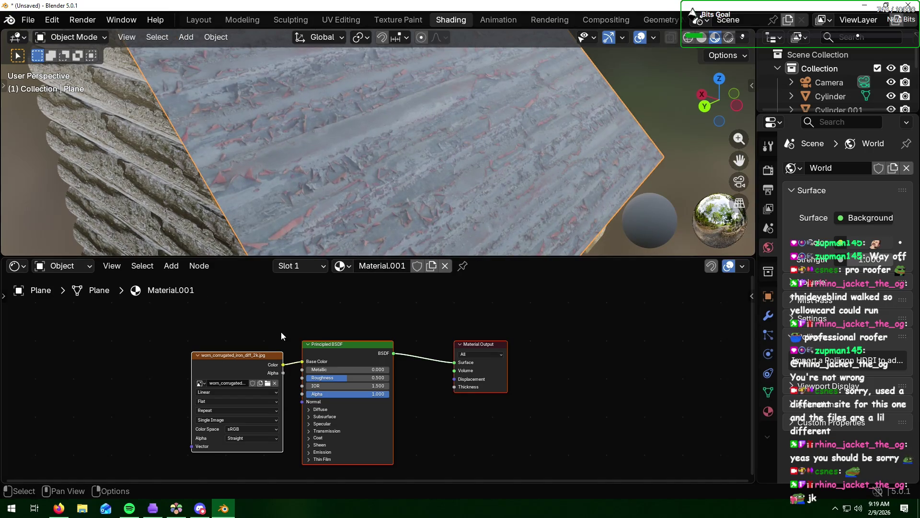
{"action": "left_click_drag", "start_coordinate": [348, 344], "coordinate": [358, 300]}
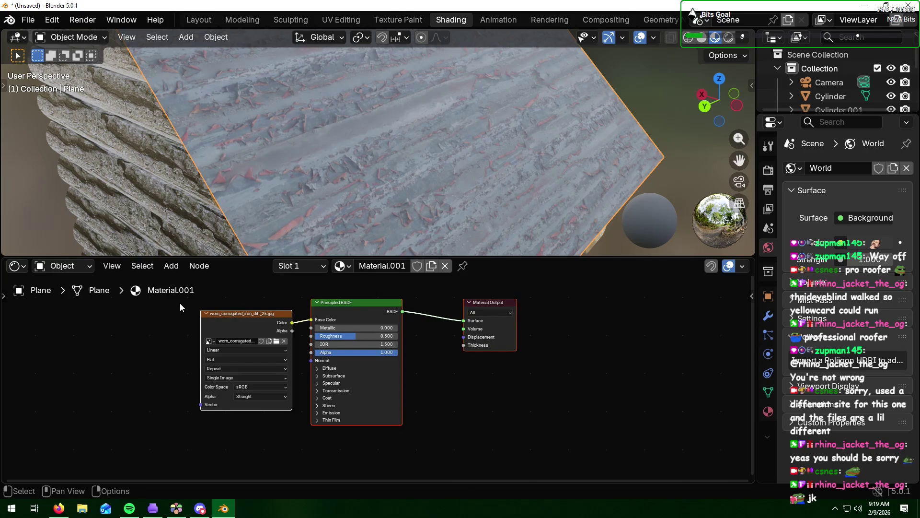
- Add an Image Texture node loaded with the corrugated iron nor_gl normal map
{"action": "left_click", "coordinate": [171, 267]}
{"action": "mouse_move", "coordinate": [195, 361]}
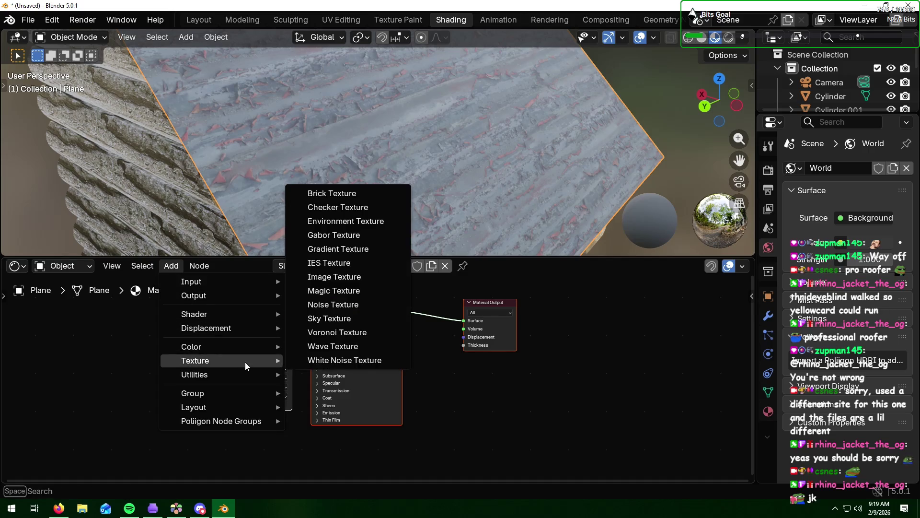
{"action": "left_click", "coordinate": [339, 276]}
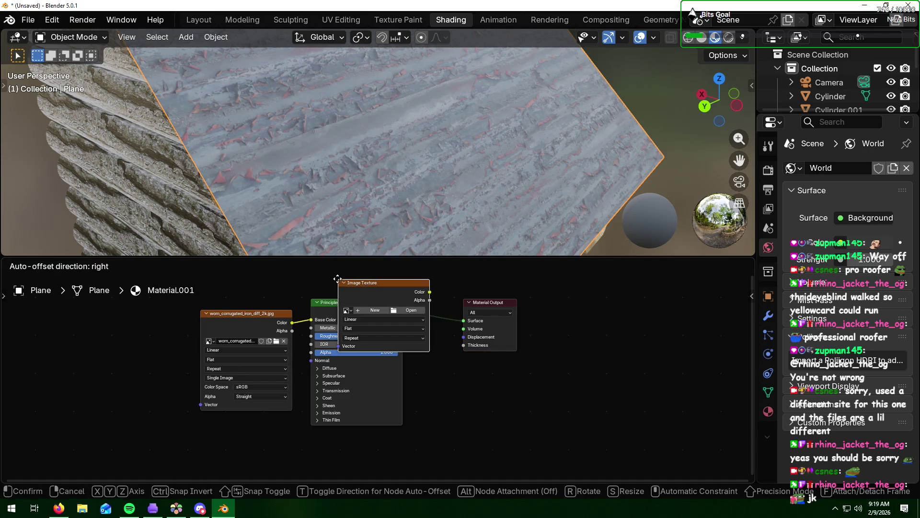
{"action": "left_click", "coordinate": [74, 348]}
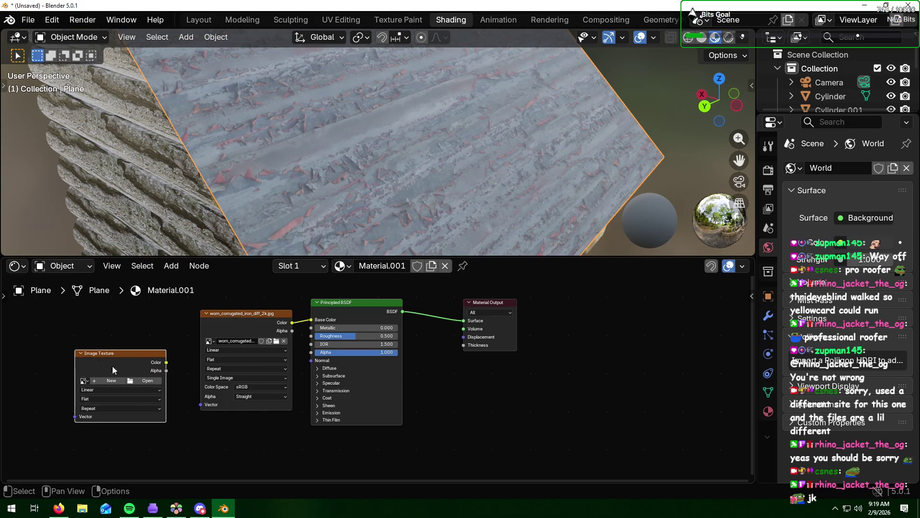
{"action": "left_click", "coordinate": [142, 382]}
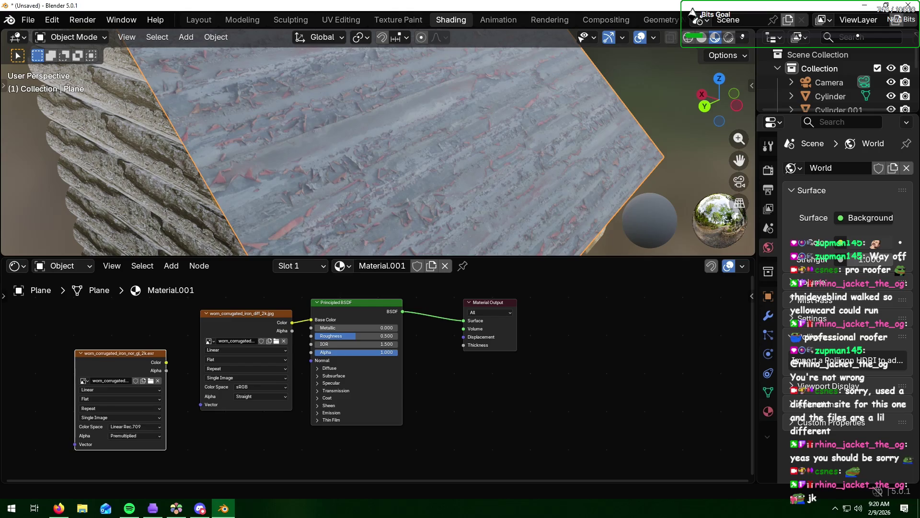
{"action": "right_click", "coordinate": [260, 435]}
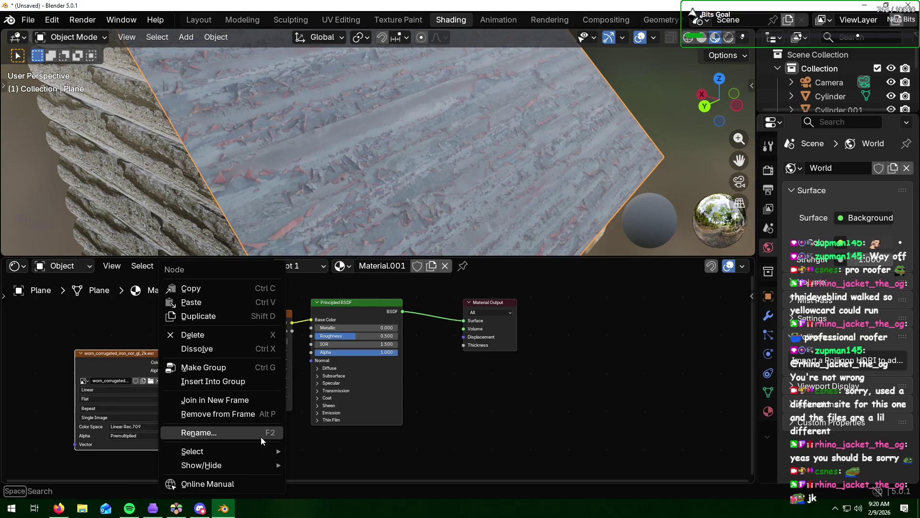
- Add a Normal Map node, remove a stray Brightness/Contrast node, and link the normal image's Color into it
{"action": "left_click", "coordinate": [169, 265]}
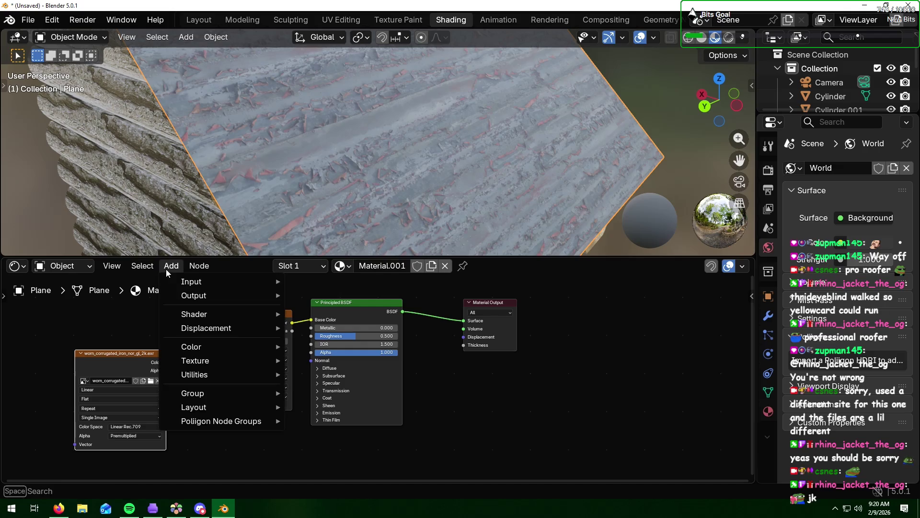
{"action": "mouse_move", "coordinate": [206, 328]}
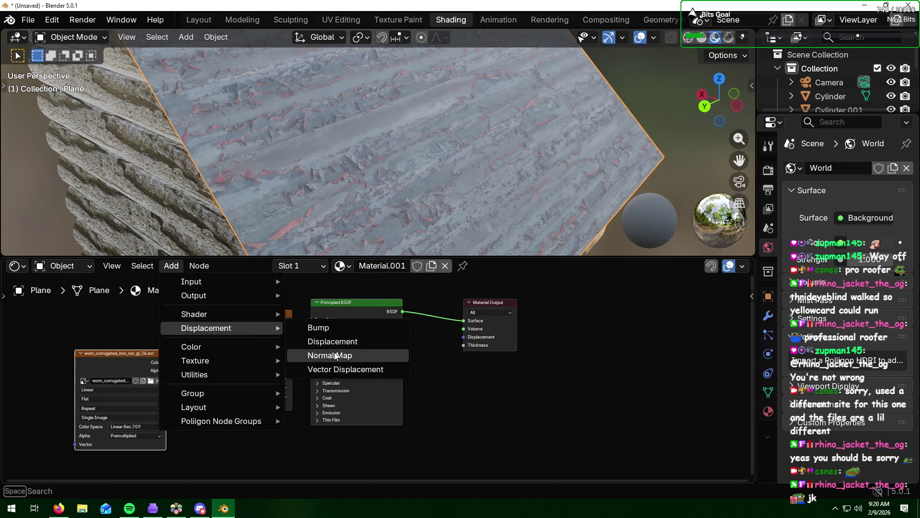
{"action": "left_click", "coordinate": [335, 355]}
{"action": "left_click", "coordinate": [245, 422]}
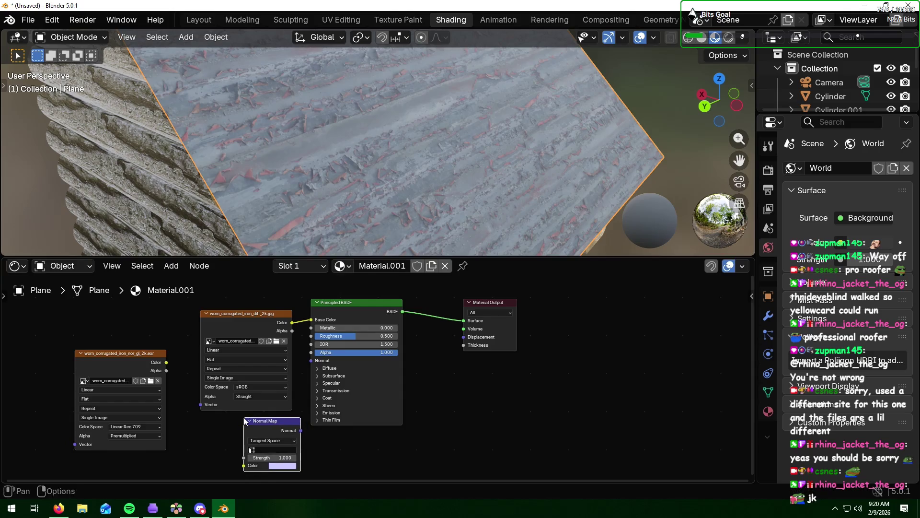
{"action": "left_click_drag", "start_coordinate": [167, 362], "coordinate": [236, 450]}
{"action": "left_click", "coordinate": [231, 454]}
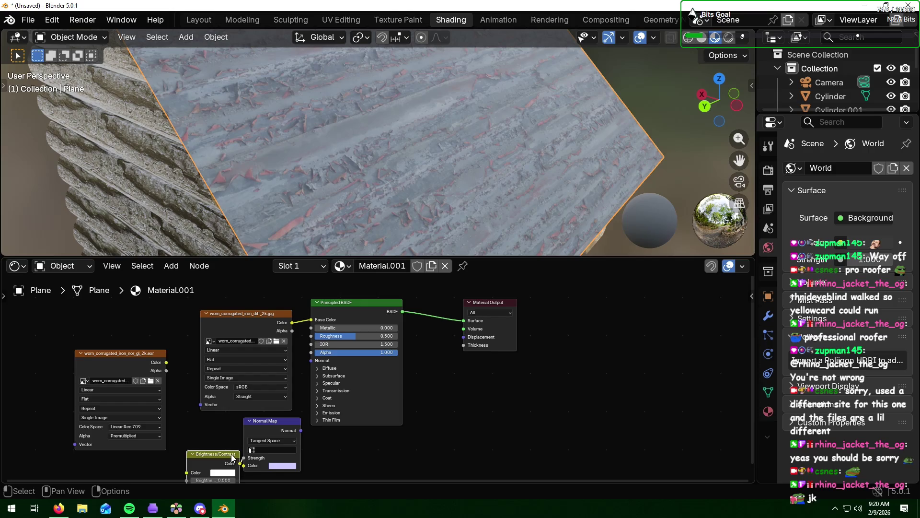
{"action": "right_click", "coordinate": [210, 452]}
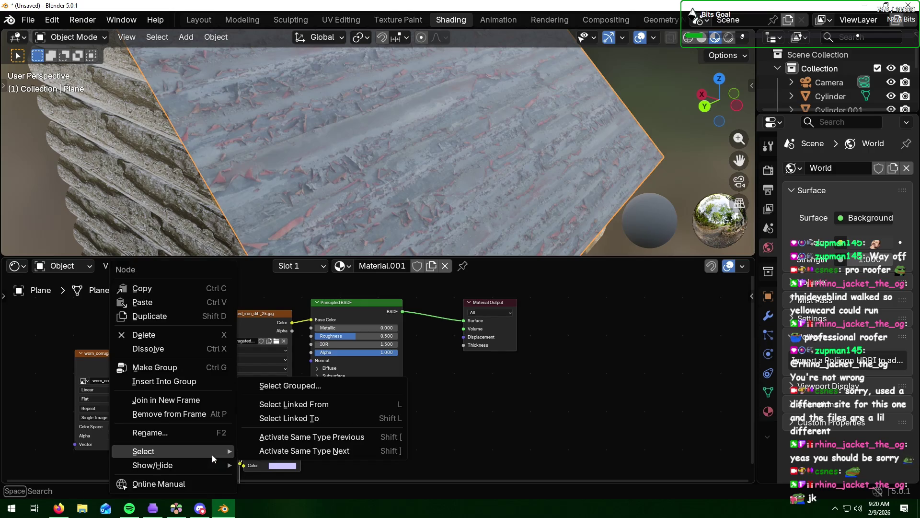
{"action": "left_click", "coordinate": [165, 334]}
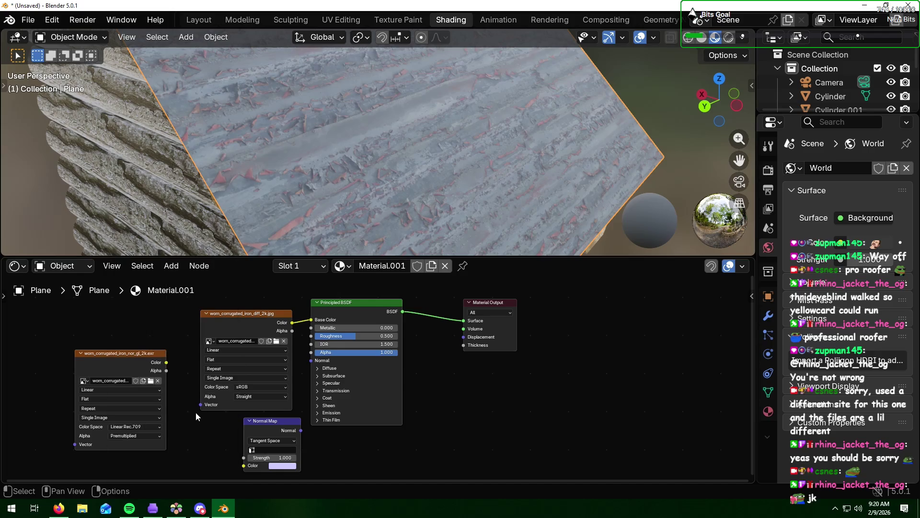
{"action": "mouse_move", "coordinate": [166, 363]}
{"action": "left_mouse_down"}
{"action": "mouse_move", "coordinate": [241, 469]}
{"action": "mouse_move", "coordinate": [238, 365]}
{"action": "left_mouse_up"}
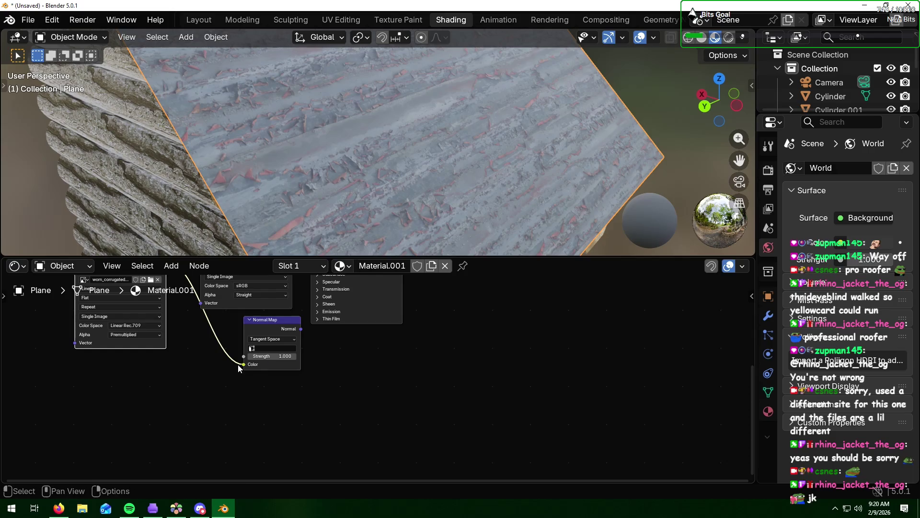
{"action": "scroll", "coordinate": [357, 408], "scroll_direction": "down", "scroll_amount": 2}
{"action": "scroll", "coordinate": [349, 397], "scroll_direction": "down", "scroll_amount": 1}
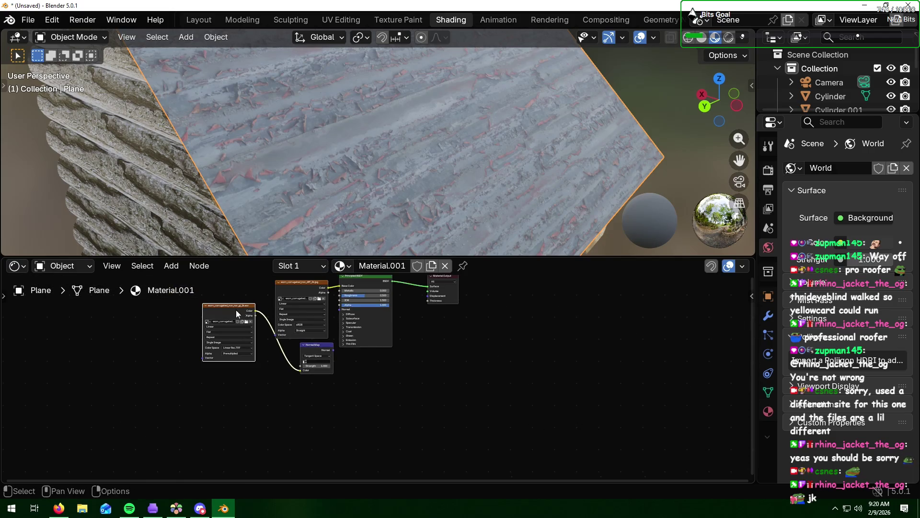
- Tidy the node layout and connect the Normal Map output to the Principled BSDF Normal input
{"action": "left_click_drag", "start_coordinate": [242, 310], "coordinate": [281, 384]}
{"action": "left_click_drag", "start_coordinate": [293, 293], "coordinate": [213, 309]}
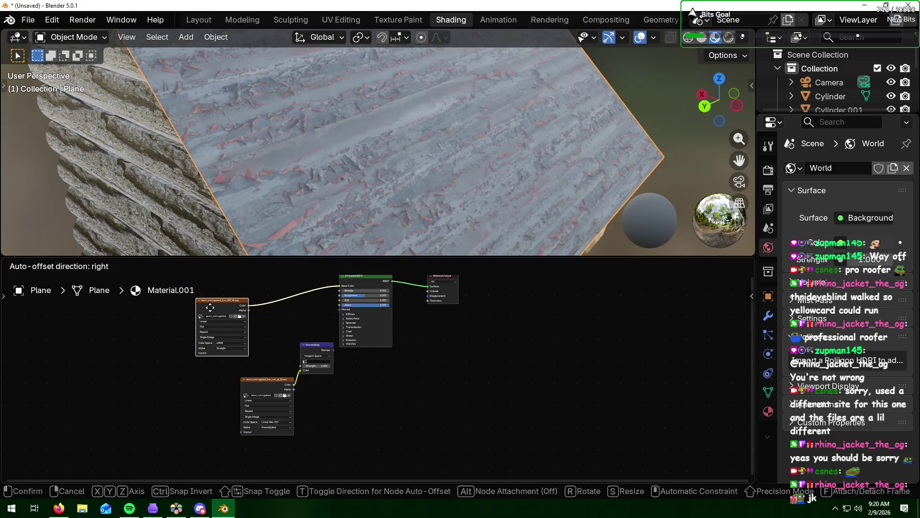
{"action": "left_click_drag", "start_coordinate": [315, 352], "coordinate": [300, 334]}
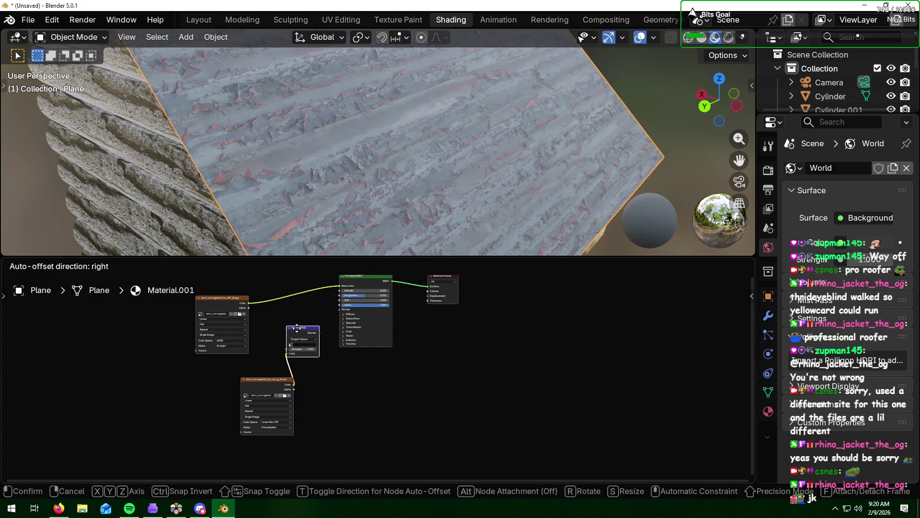
{"action": "scroll", "coordinate": [316, 328], "scroll_direction": "up", "scroll_amount": 1}
{"action": "middle_click_drag", "start_coordinate": [319, 300], "coordinate": [390, 367]}
{"action": "scroll", "coordinate": [379, 396], "scroll_direction": "up", "scroll_amount": 1}
{"action": "scroll", "coordinate": [371, 392], "scroll_direction": "up", "scroll_amount": 1}
{"action": "left_click_drag", "start_coordinate": [371, 389], "coordinate": [405, 354]}
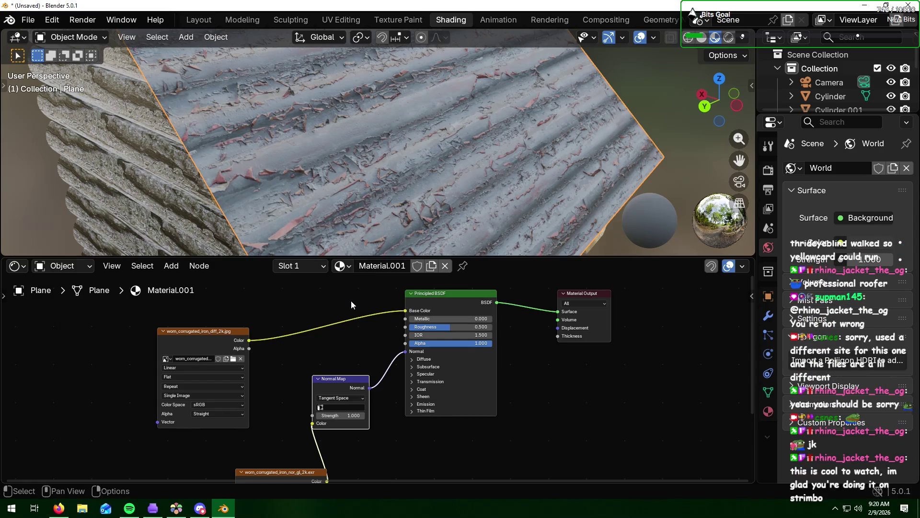
{"action": "left_click_drag", "start_coordinate": [563, 258], "coordinate": [554, 294]}
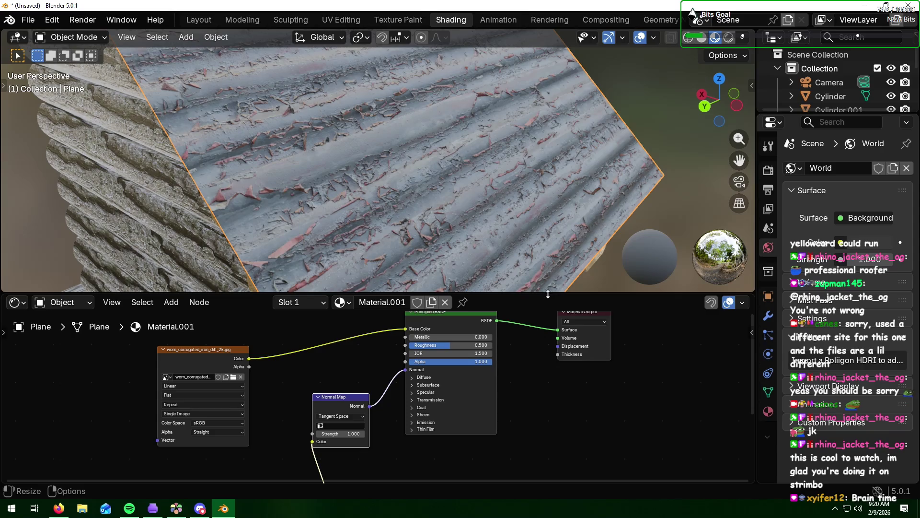
{"action": "key", "text": "alt+Tab"}
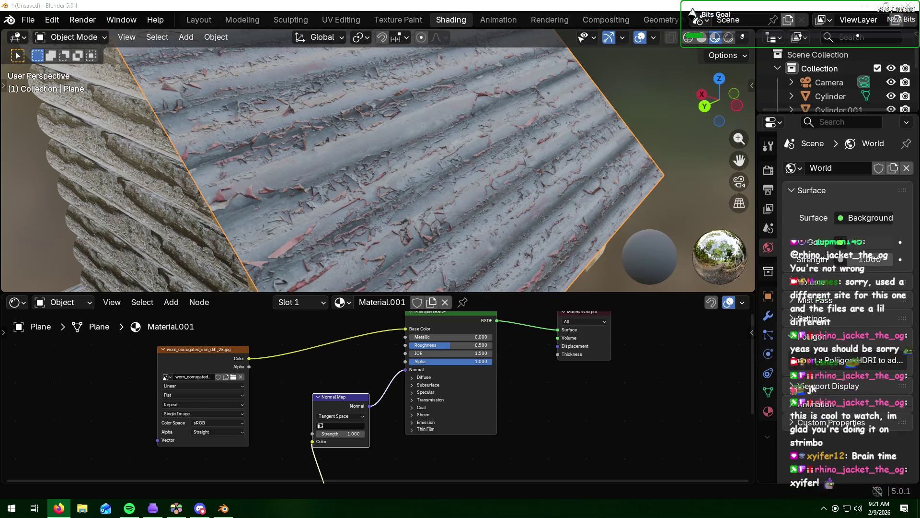
- Add a rough texture Image node and link its Color to the BSDF Roughness input
{"action": "left_click", "coordinate": [582, 413]}
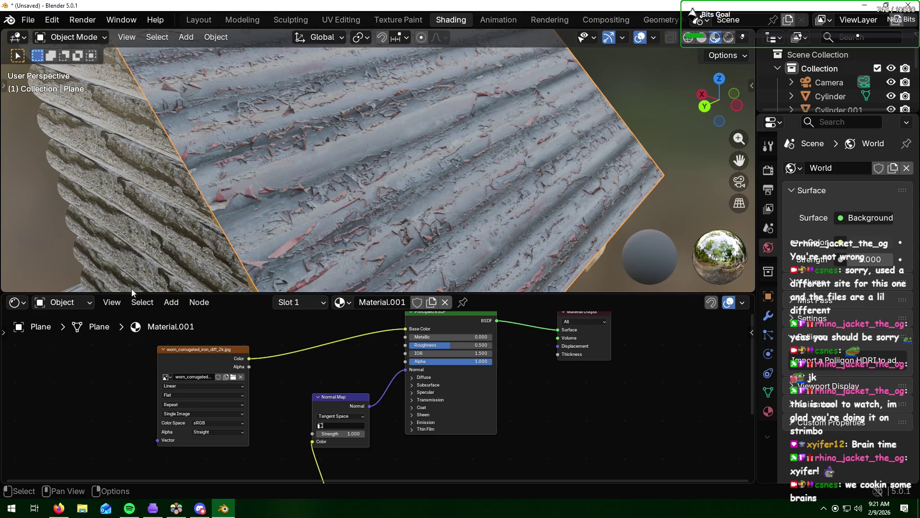
{"action": "left_click", "coordinate": [181, 303]}
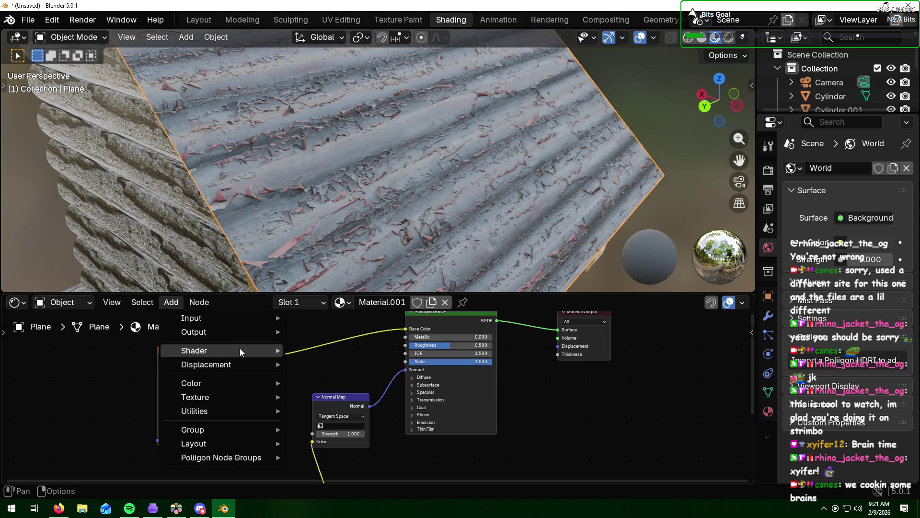
{"action": "mouse_move", "coordinate": [196, 397]}
{"action": "left_click", "coordinate": [347, 314]}
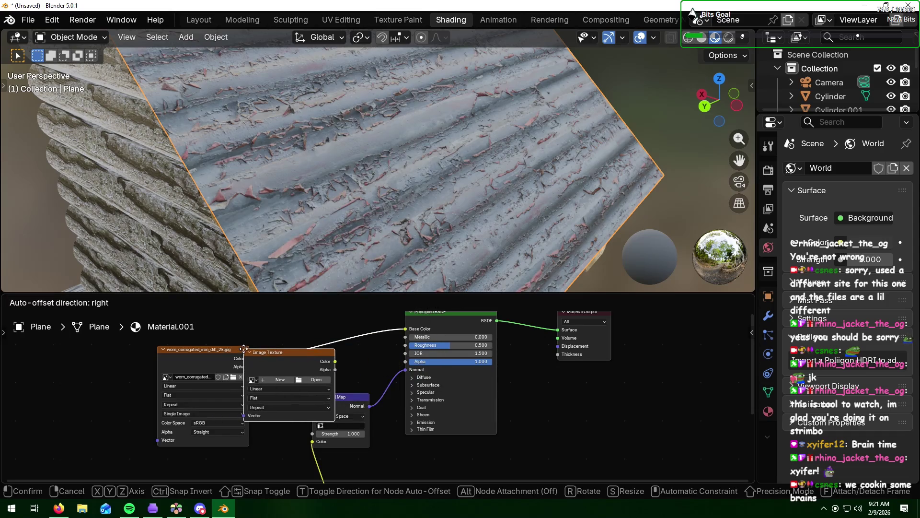
{"action": "left_click", "coordinate": [521, 388]}
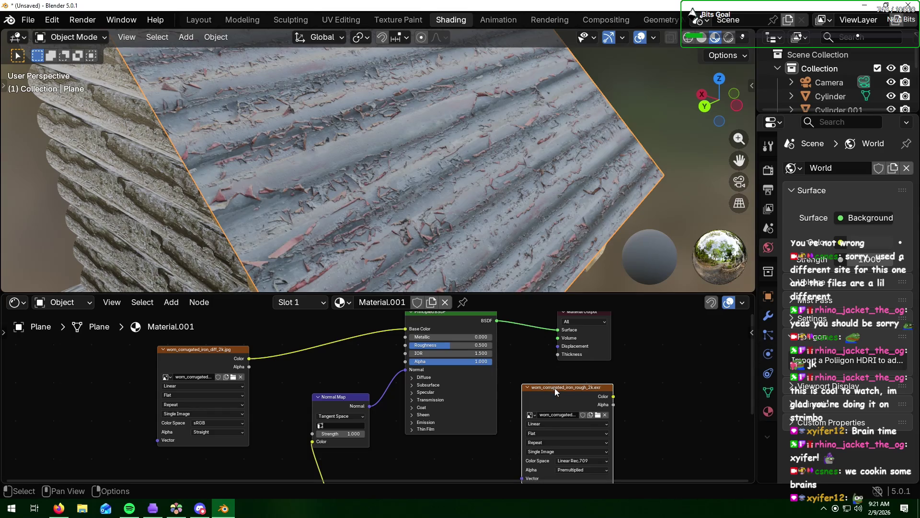
{"action": "left_click_drag", "start_coordinate": [555, 388], "coordinate": [89, 346]}
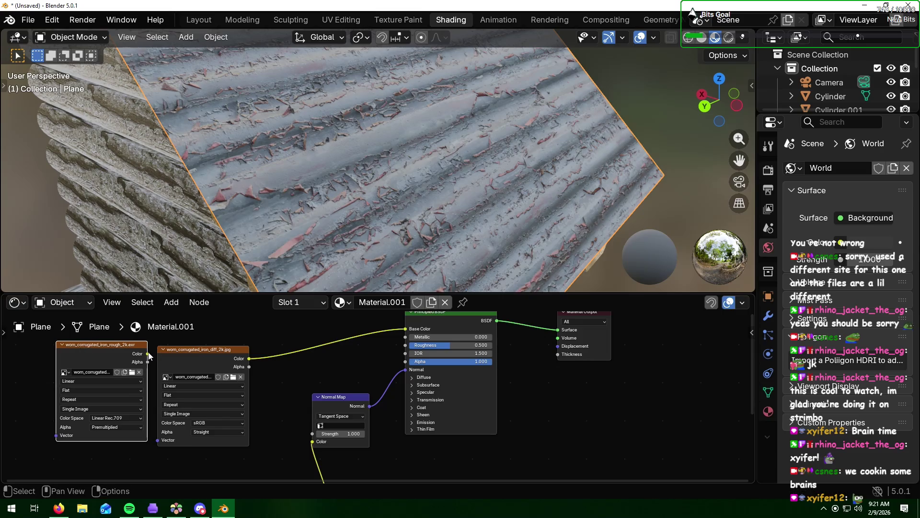
{"action": "left_click_drag", "start_coordinate": [147, 353], "coordinate": [406, 345]}
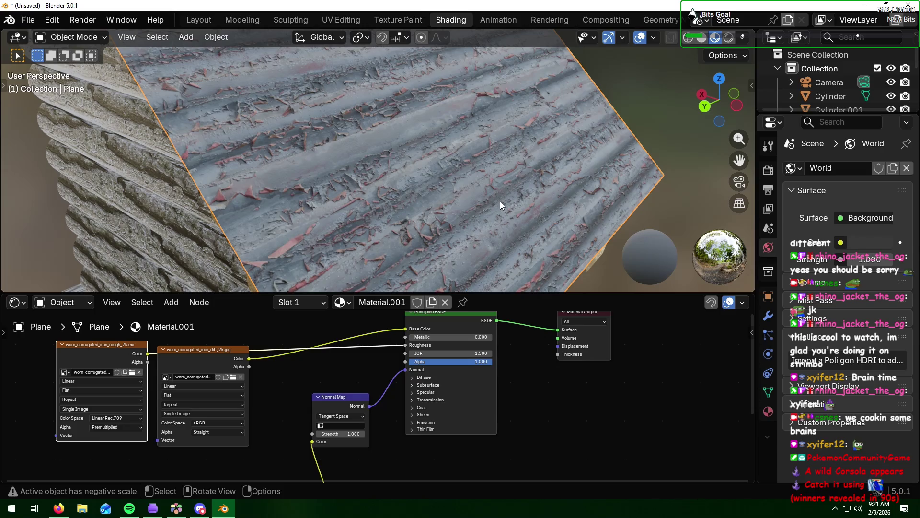
- Set the material's Metallic value to 1.000
{"action": "left_click", "coordinate": [423, 337]}
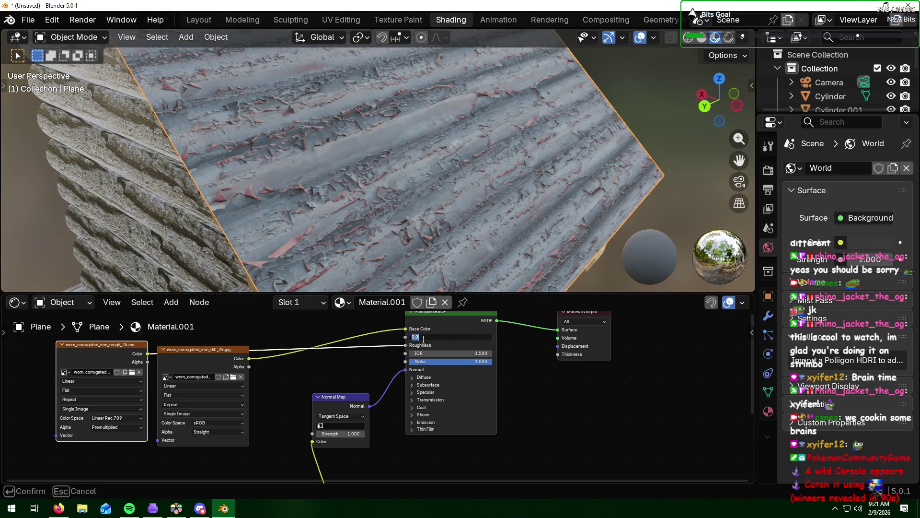
{"action": "key", "text": "Escape"}
{"action": "left_click_drag", "start_coordinate": [424, 337], "coordinate": [493, 338]}
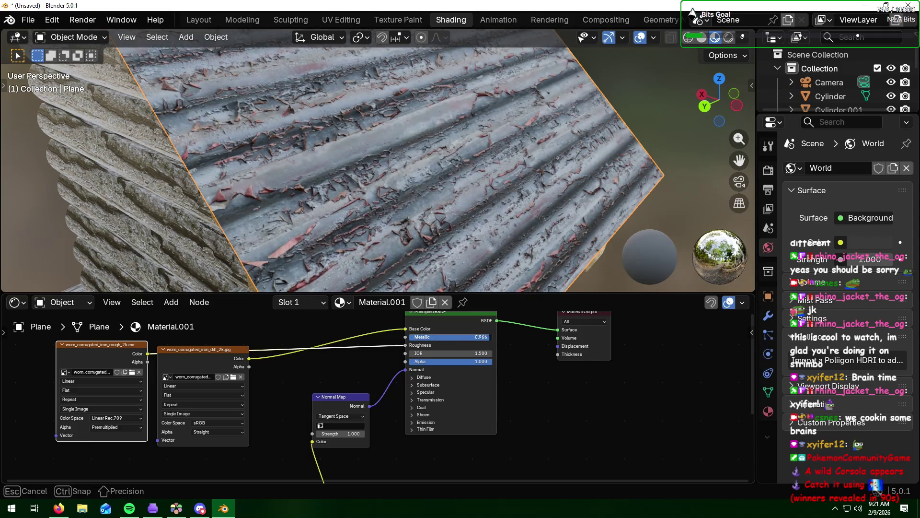
{"action": "left_click_drag", "start_coordinate": [493, 338], "coordinate": [493, 337]}
{"action": "scroll", "coordinate": [530, 180], "scroll_direction": "down", "scroll_amount": 5}
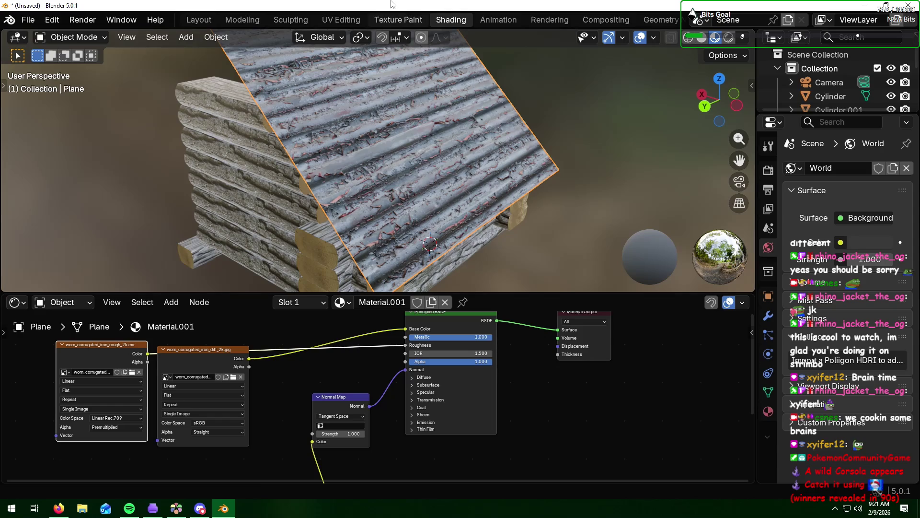
{"action": "left_click", "coordinate": [343, 19]}
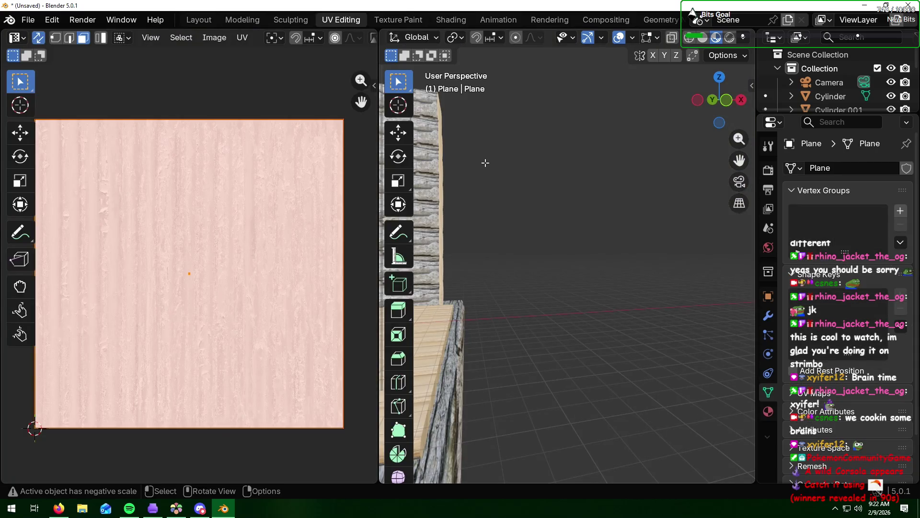
{"action": "scroll", "coordinate": [571, 218], "scroll_direction": "down", "scroll_amount": 2}
{"action": "scroll", "coordinate": [571, 218], "scroll_direction": "down", "scroll_amount": 2}
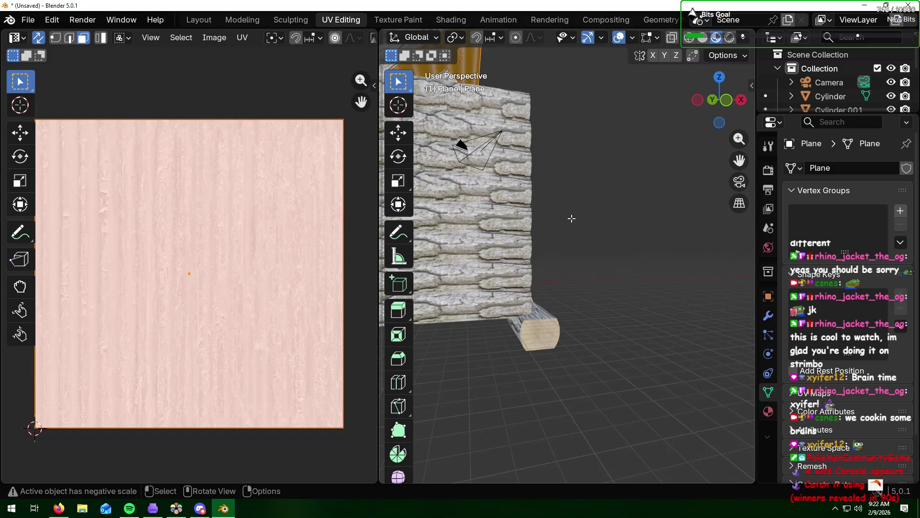
{"action": "scroll", "coordinate": [571, 218], "scroll_direction": "down", "scroll_amount": 1}
{"action": "scroll", "coordinate": [571, 217], "scroll_direction": "up", "scroll_amount": 2}
- Unwrap the roof plane's faces to generate its UV layout
{"action": "mouse_move", "coordinate": [571, 218]}
{"action": "middle_mouse_down"}
{"action": "mouse_move", "coordinate": [631, 210]}
{"action": "mouse_move", "coordinate": [586, 198]}
{"action": "middle_mouse_up"}
{"action": "key", "text": "ctrl+f"}
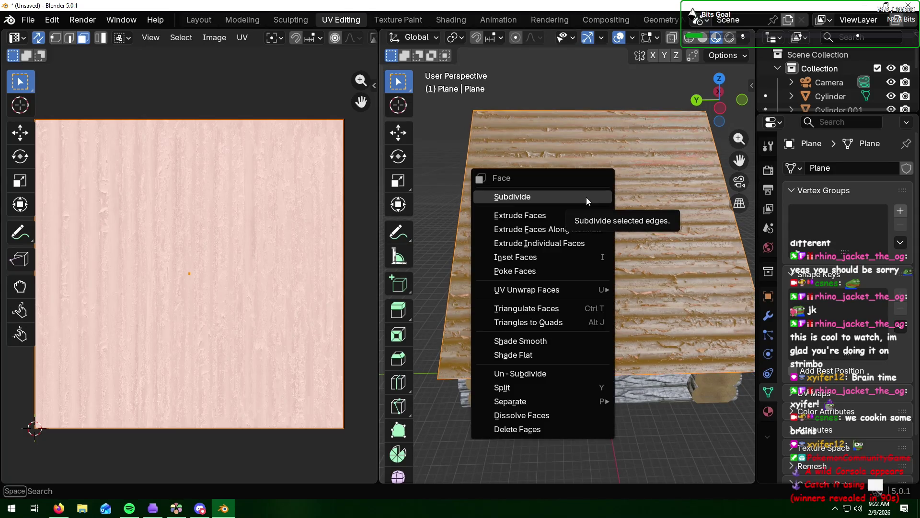
{"action": "key", "text": "u"}
{"action": "left_click", "coordinate": [535, 187]}
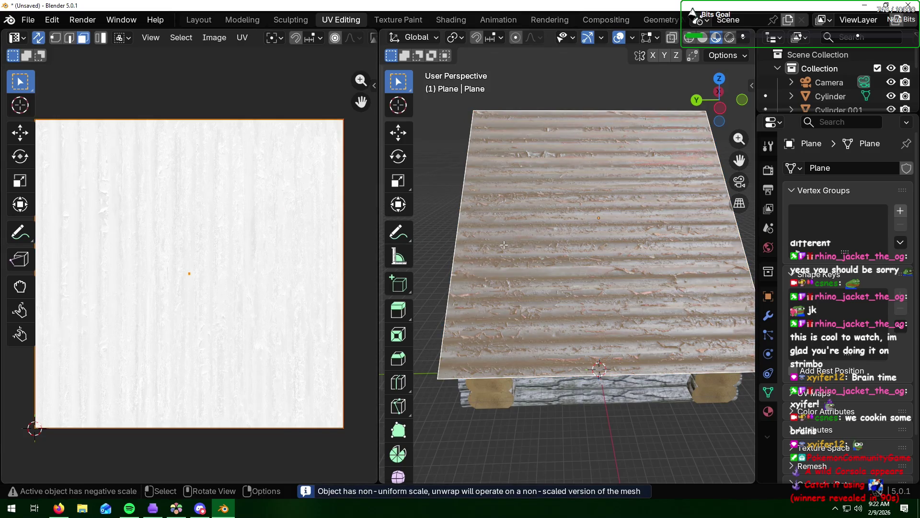
{"action": "type", "text": "r"}
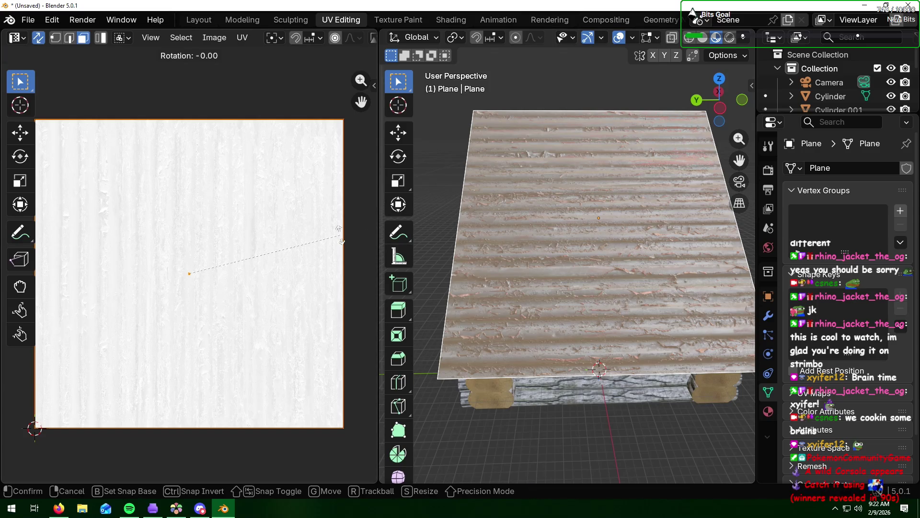
{"action": "type", "text": "90"}
- Rotate the UVs 90° so corrugations run the other way, then return to Layout
{"action": "key", "text": "Return"}
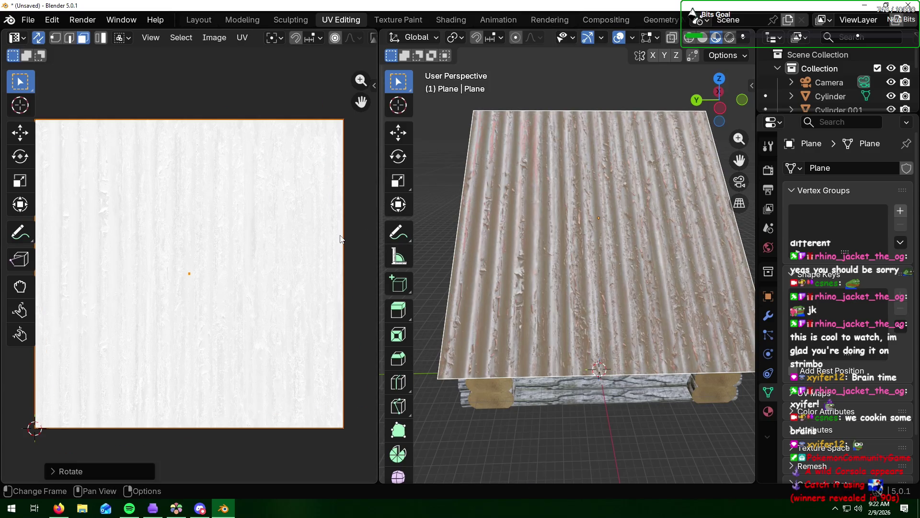
{"action": "left_click", "coordinate": [453, 165]}
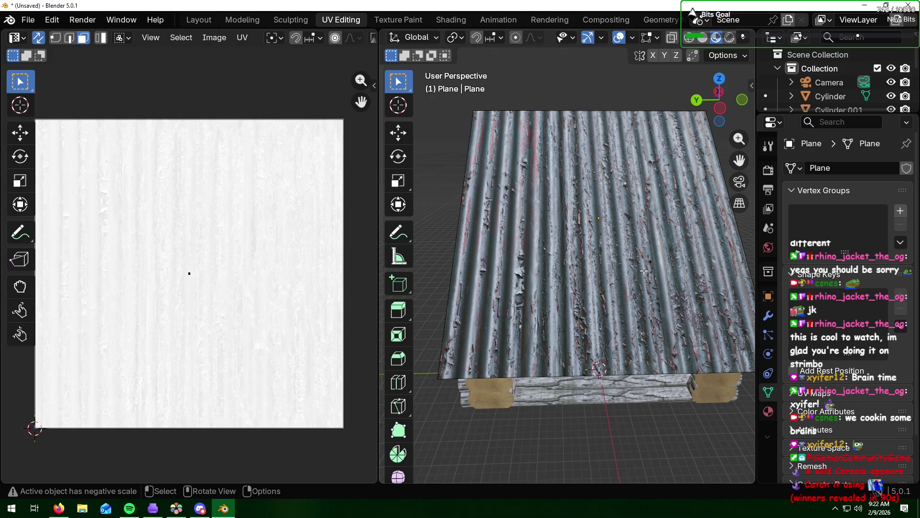
{"action": "mouse_move", "coordinate": [644, 271]}
{"action": "middle_mouse_down"}
{"action": "mouse_move", "coordinate": [584, 245]}
{"action": "mouse_move", "coordinate": [624, 225]}
{"action": "mouse_move", "coordinate": [629, 251]}
{"action": "middle_mouse_up"}
{"action": "scroll", "coordinate": [630, 262], "scroll_direction": "up", "scroll_amount": 4}
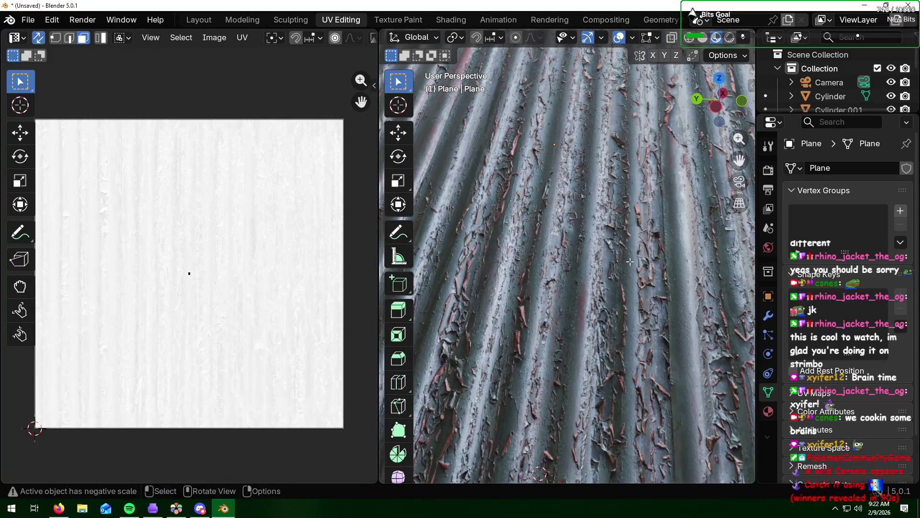
{"action": "scroll", "coordinate": [630, 262], "scroll_direction": "down", "scroll_amount": 2}
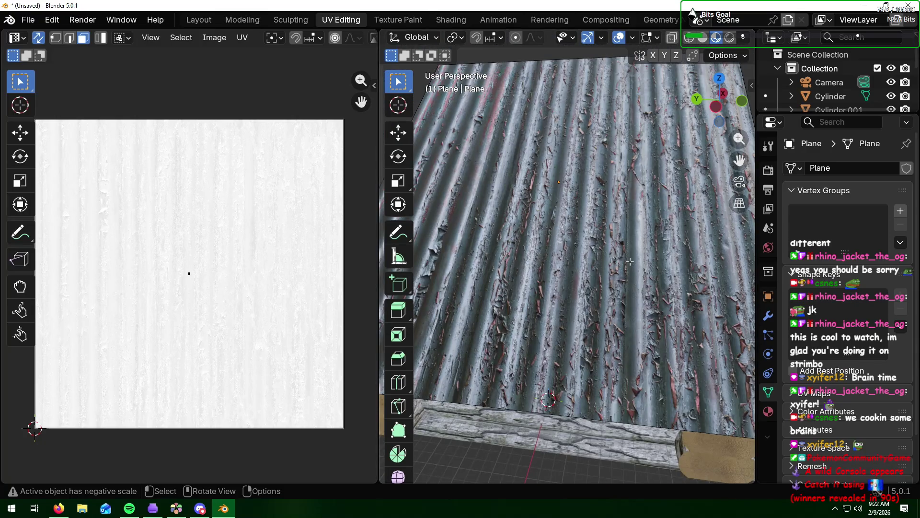
{"action": "scroll", "coordinate": [631, 263], "scroll_direction": "down", "scroll_amount": 2}
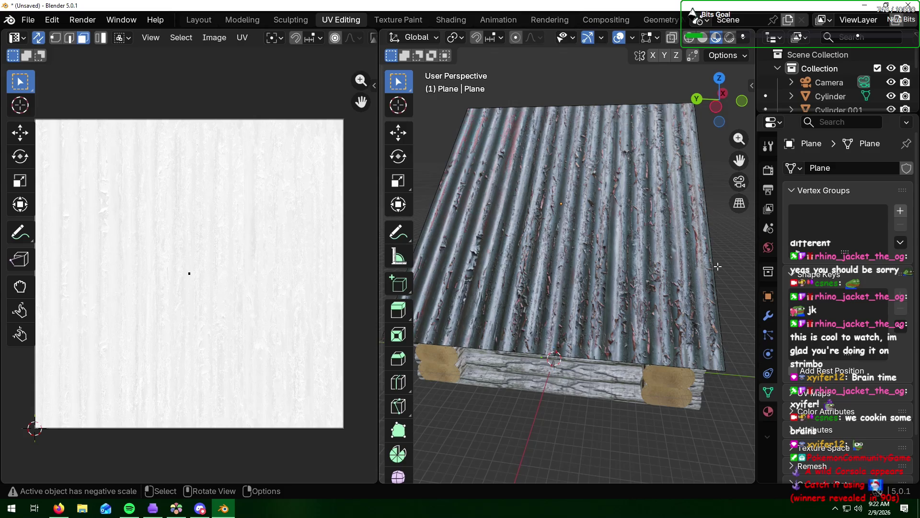
{"action": "left_click", "coordinate": [198, 20]}
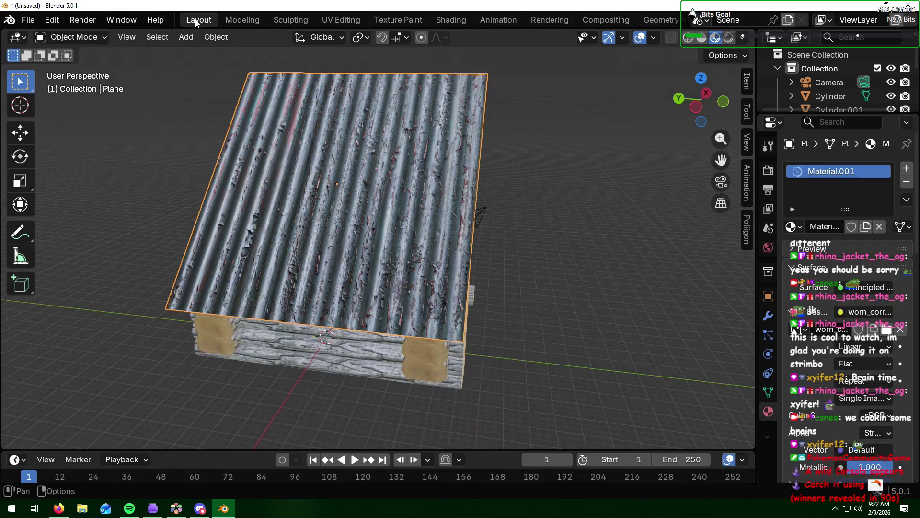
- Add a Solidify modifier to the roof plane
{"action": "mouse_move", "coordinate": [579, 197]}
{"action": "middle_mouse_down"}
{"action": "mouse_move", "coordinate": [430, 182]}
{"action": "mouse_move", "coordinate": [498, 202]}
{"action": "middle_mouse_up"}
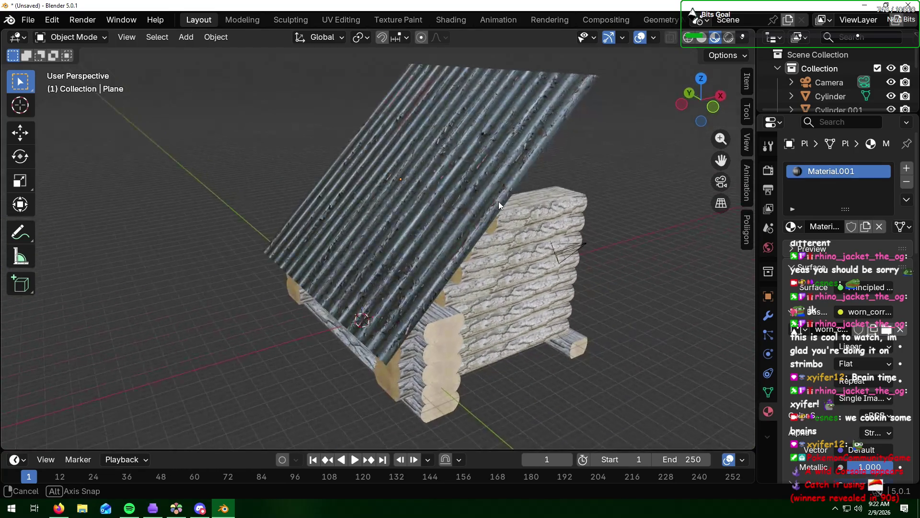
{"action": "left_click", "coordinate": [481, 187]}
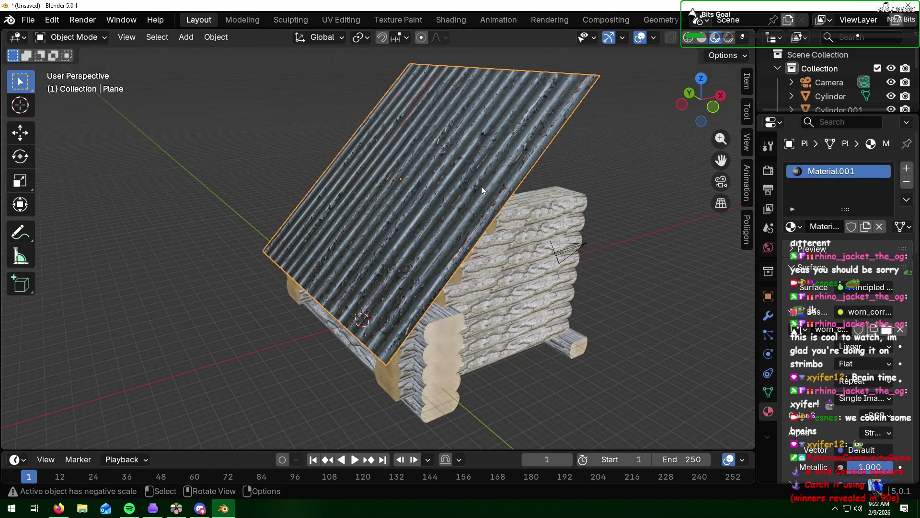
{"action": "left_click", "coordinate": [768, 316]}
{"action": "left_click", "coordinate": [837, 168]}
{"action": "mouse_move", "coordinate": [774, 201]}
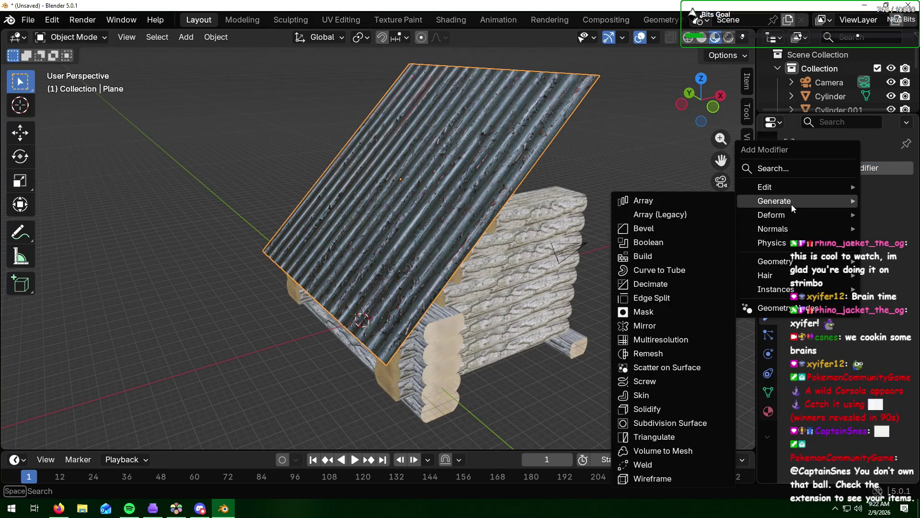
{"action": "left_click", "coordinate": [652, 411]}
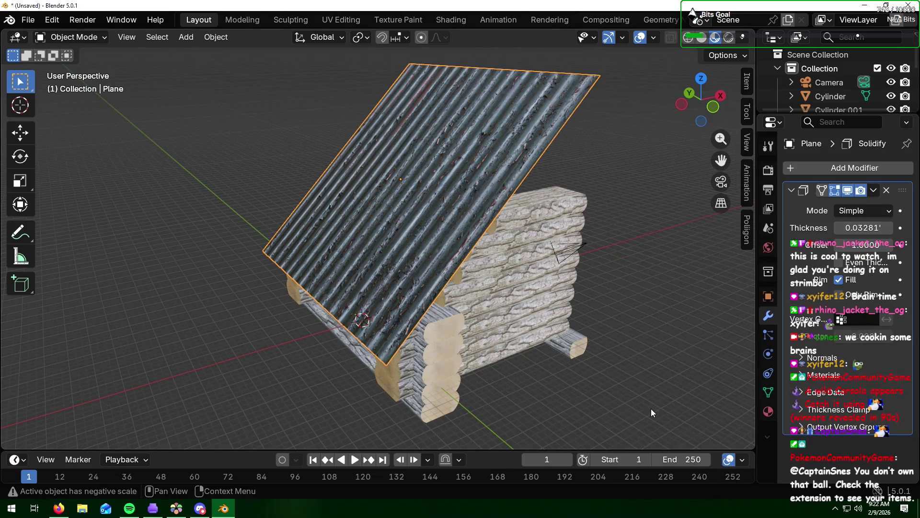
- Raise the Solidify thickness to about 0.069 and check it from the side
{"action": "mouse_move", "coordinate": [673, 283]}
{"action": "middle_mouse_down"}
{"action": "mouse_move", "coordinate": [610, 255]}
{"action": "mouse_move", "coordinate": [583, 288]}
{"action": "middle_mouse_up"}
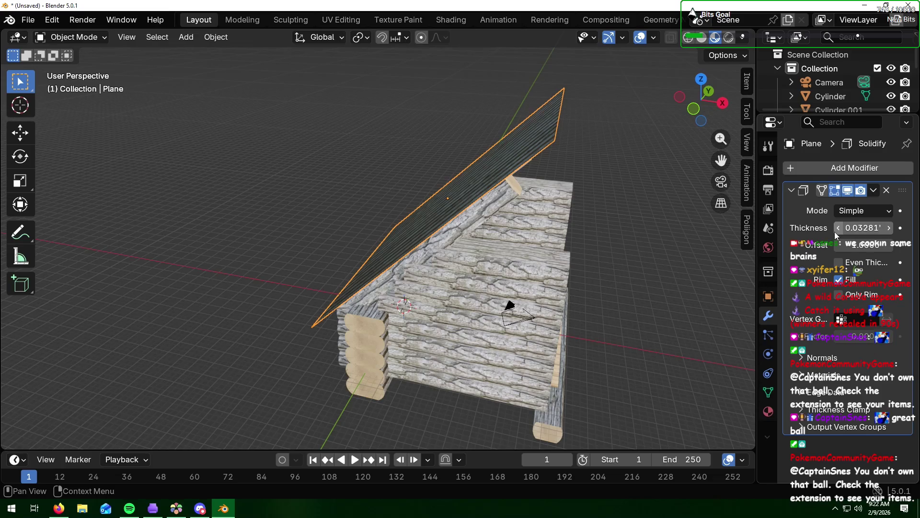
{"action": "left_click_drag", "start_coordinate": [864, 227], "coordinate": [906, 227]}
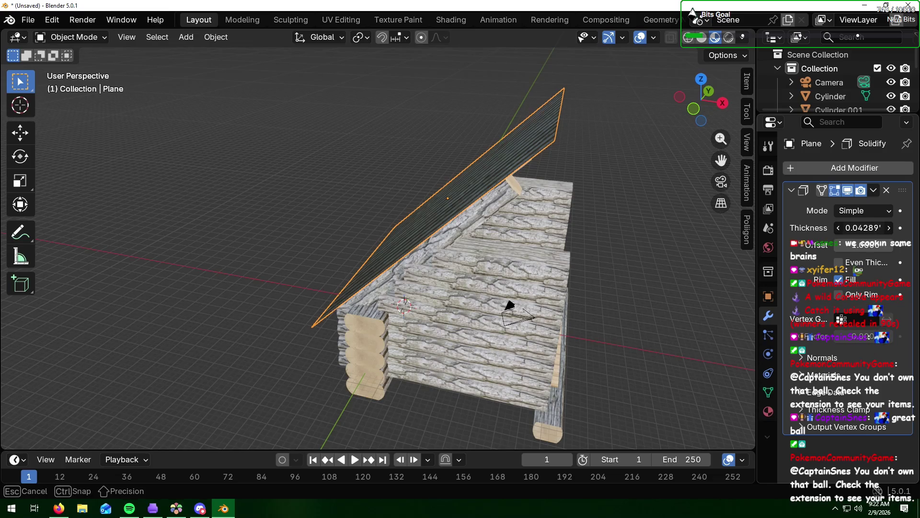
{"action": "mouse_move", "coordinate": [620, 225]}
{"action": "middle_mouse_down"}
{"action": "mouse_move", "coordinate": [557, 200]}
{"action": "mouse_move", "coordinate": [629, 218]}
{"action": "mouse_move", "coordinate": [583, 195]}
{"action": "middle_mouse_up"}
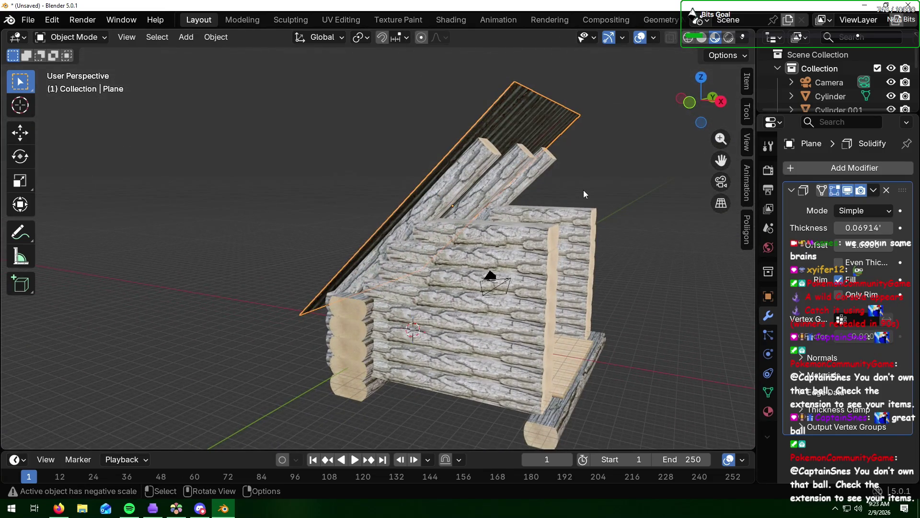
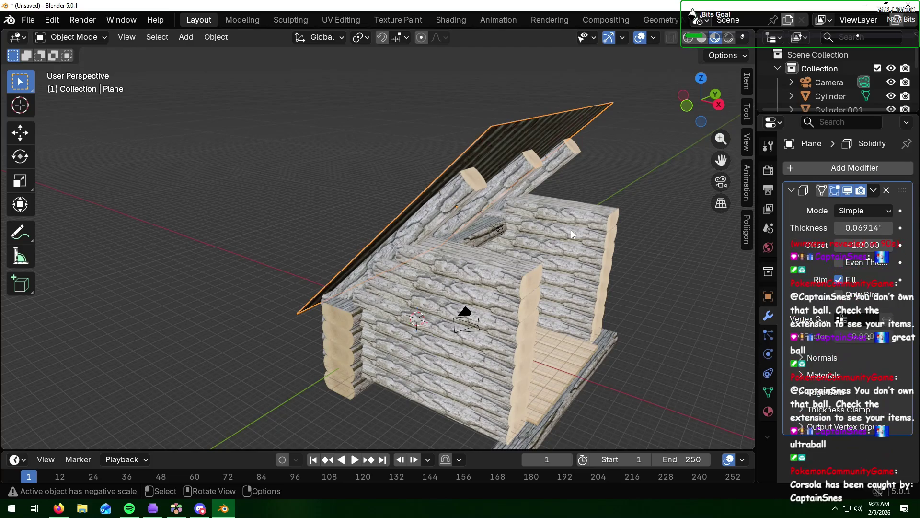
- Raise the roof plane's Solidify thickness from about 0.069 to 0.1127, making it a solid slab
{"action": "middle_click_drag", "start_coordinate": [599, 265], "coordinate": [621, 257]}
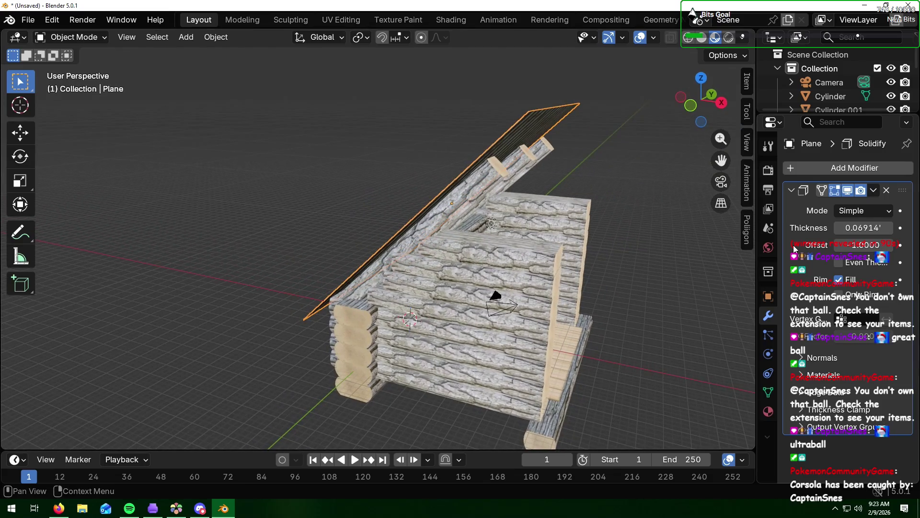
{"action": "mouse_move", "coordinate": [883, 227]}
{"action": "left_mouse_down"}
{"action": "mouse_move", "coordinate": [892, 227]}
{"action": "mouse_move", "coordinate": [870, 227]}
{"action": "left_mouse_up"}
{"action": "left_click_drag", "start_coordinate": [863, 228], "coordinate": [863, 228]}
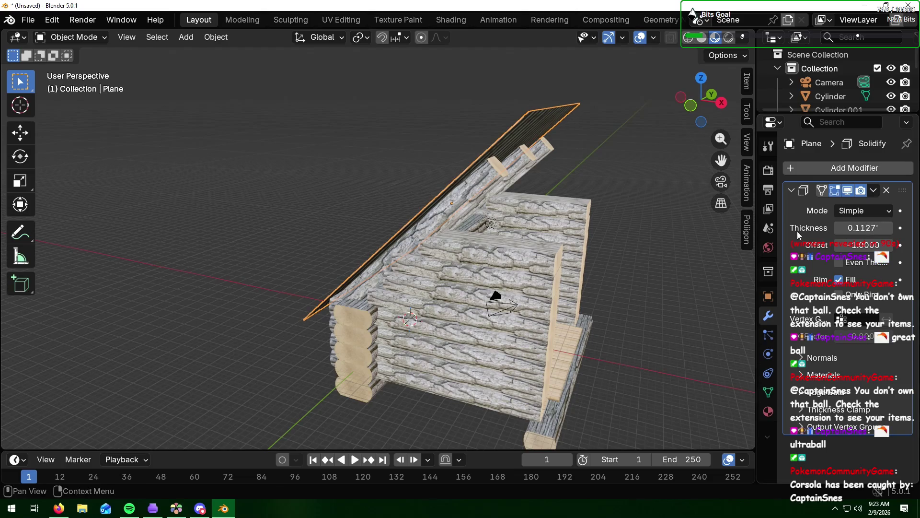
{"action": "left_click", "coordinate": [664, 163]}
{"action": "middle_click_drag", "start_coordinate": [652, 177], "coordinate": [559, 202]}
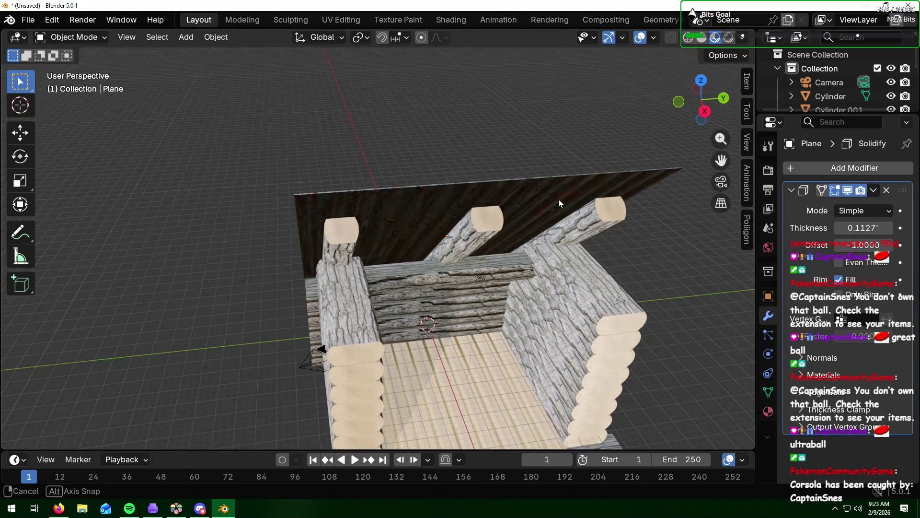
{"action": "mouse_move", "coordinate": [559, 199]}
{"action": "middle_mouse_down"}
{"action": "mouse_move", "coordinate": [556, 193]}
{"action": "mouse_move", "coordinate": [639, 229]}
{"action": "mouse_move", "coordinate": [564, 208]}
{"action": "middle_mouse_up"}
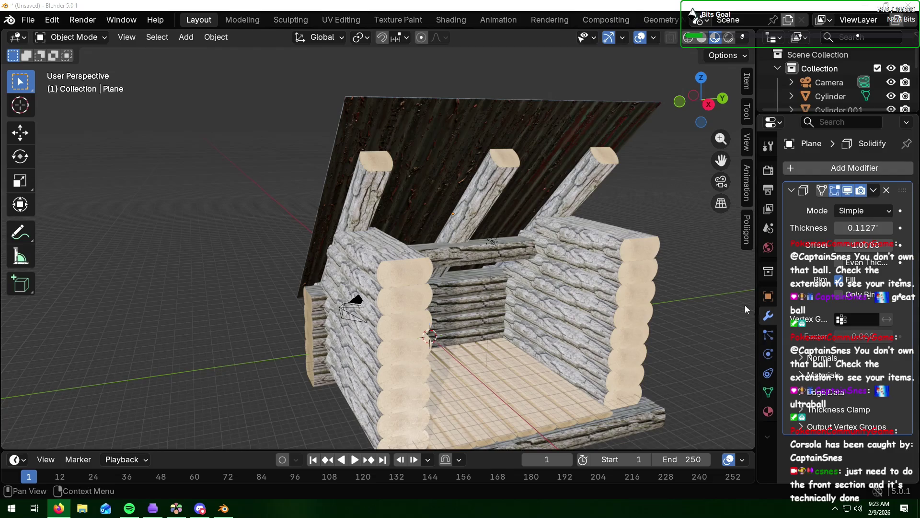
{"action": "scroll", "coordinate": [706, 277], "scroll_direction": "down", "scroll_amount": 3}
{"action": "mouse_move", "coordinate": [640, 240]}
{"action": "middle_mouse_down"}
{"action": "mouse_move", "coordinate": [658, 255]}
{"action": "mouse_move", "coordinate": [703, 249]}
{"action": "middle_mouse_up"}
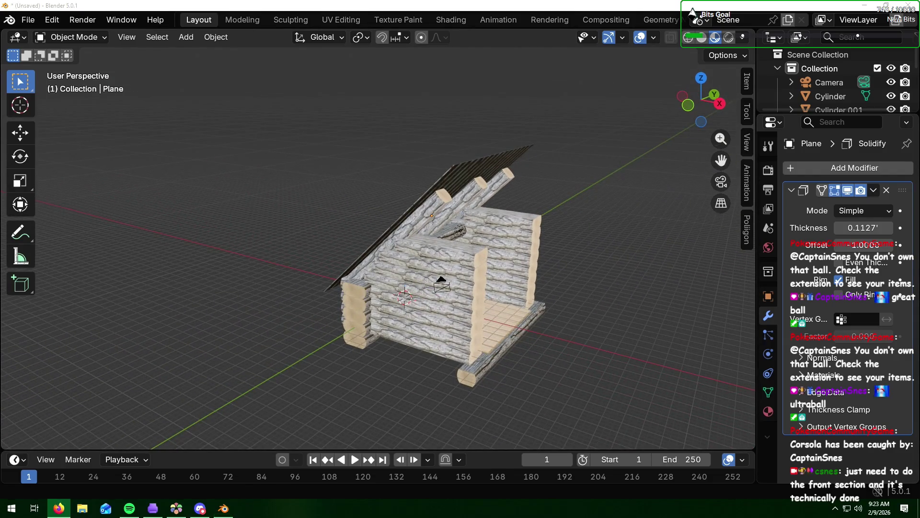